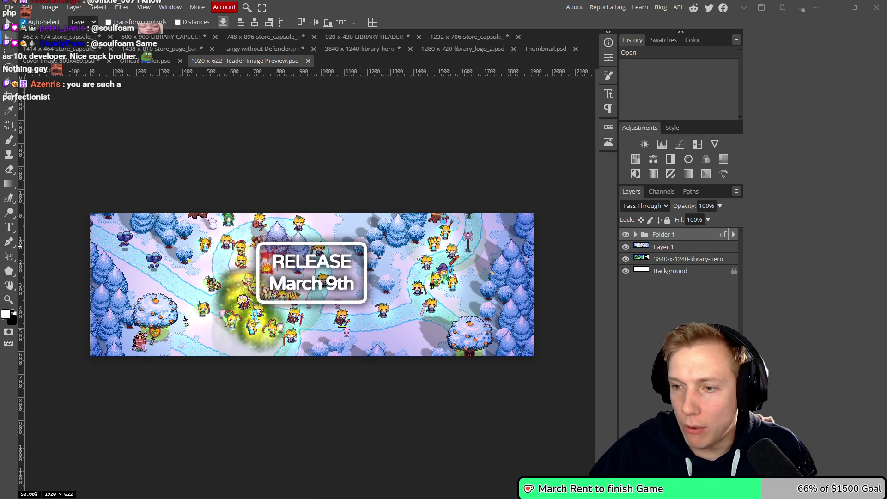
- Leave the 1920x622 header banner preview and switch to the browser
scroll(427, 145, up, 1)
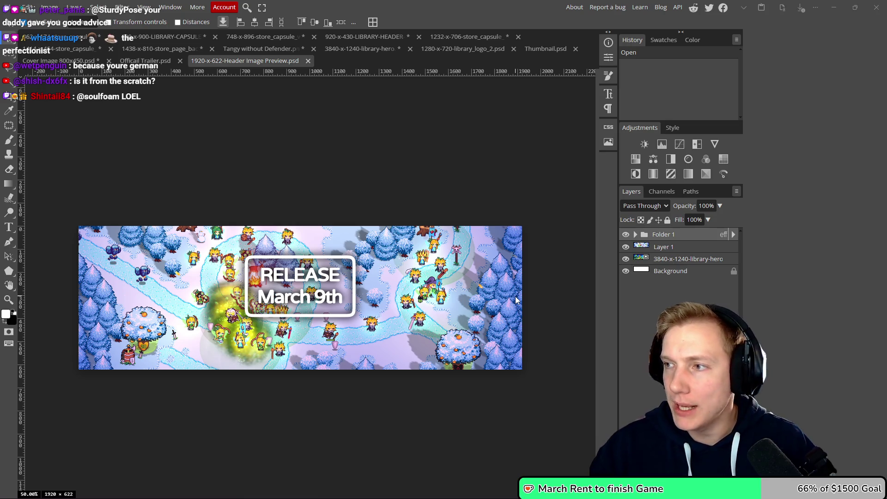
key(alt+Tab)
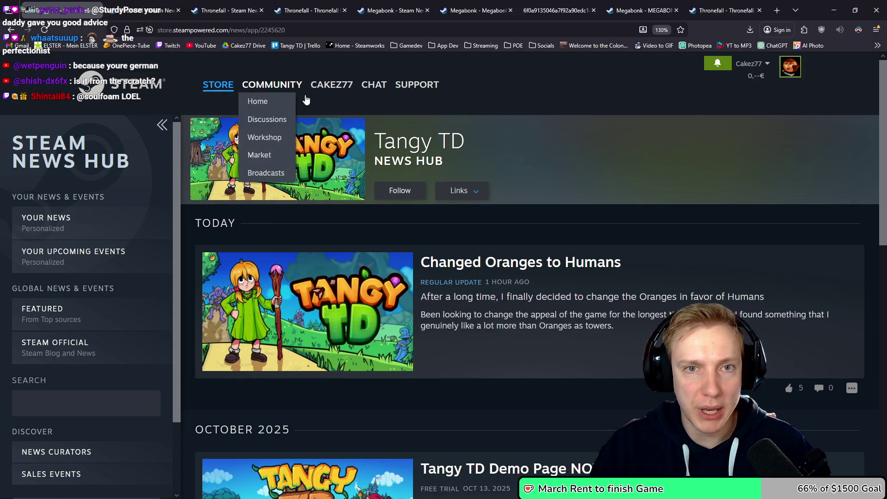
- Search 'tangy td' in a new tab and open the Tangy TD Steam store page
key(ctrl+t)
text(tangy td)
key(Return)
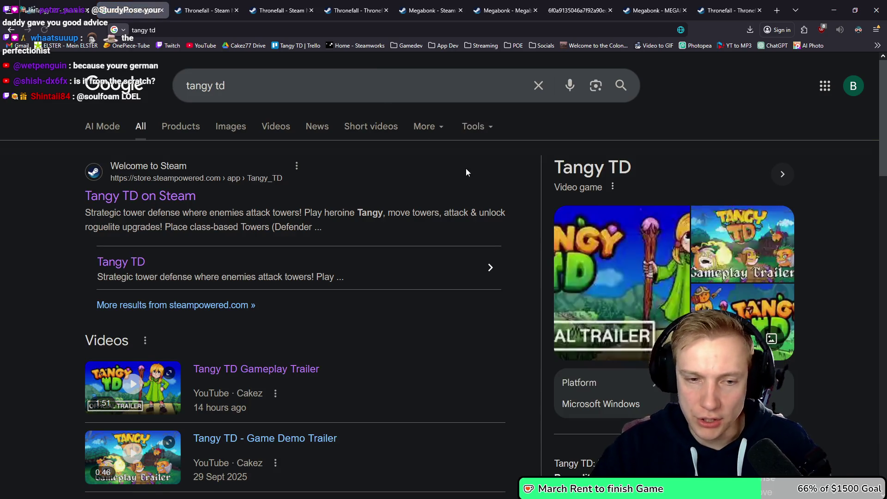
scroll(284, 222, down, 3)
scroll(295, 216, up, 3)
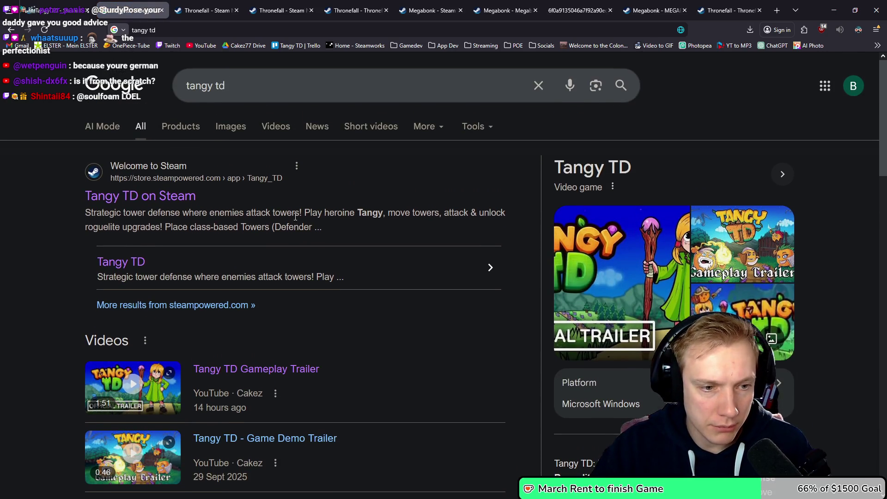
click(152, 197)
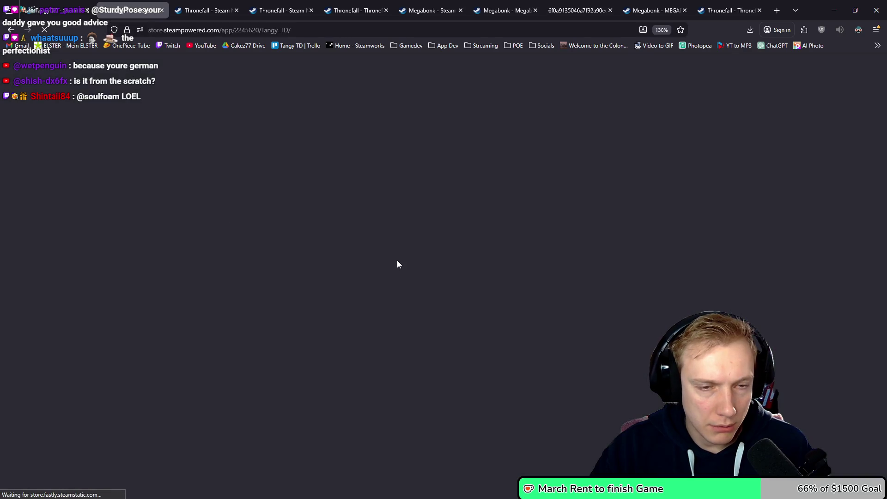
- Scroll through the Tangy TD store page, then switch to the Megabonk news hub tab
scroll(425, 252, down, 2)
scroll(425, 254, down, 6)
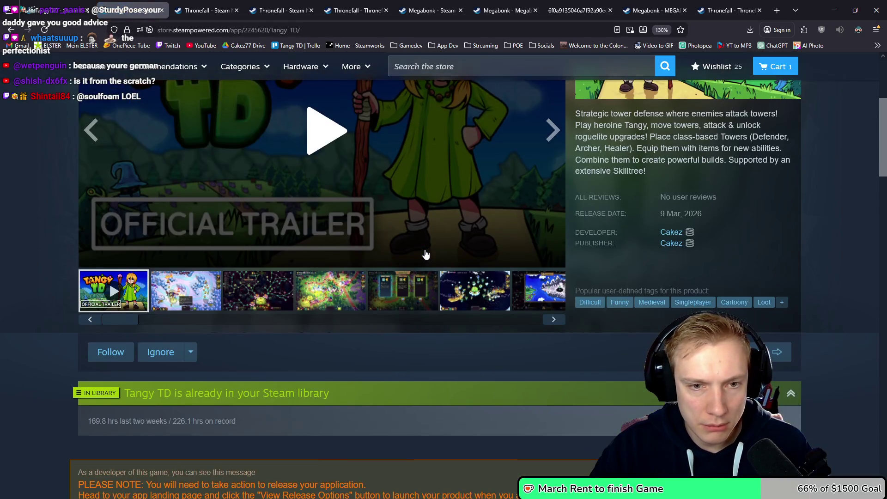
scroll(425, 254, up, 6)
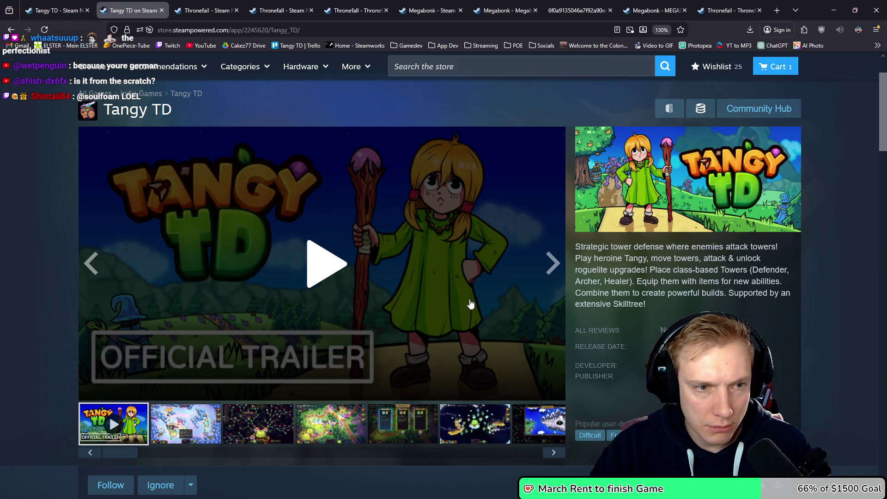
scroll(470, 303, down, 10)
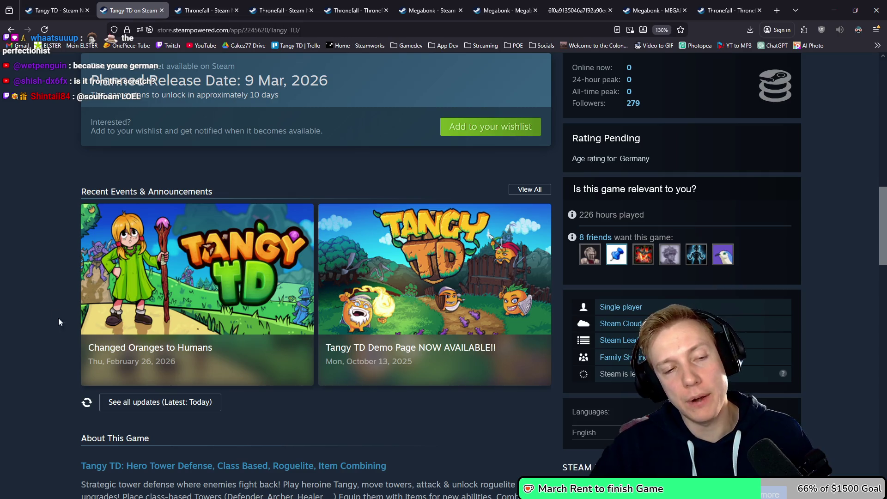
click(430, 10)
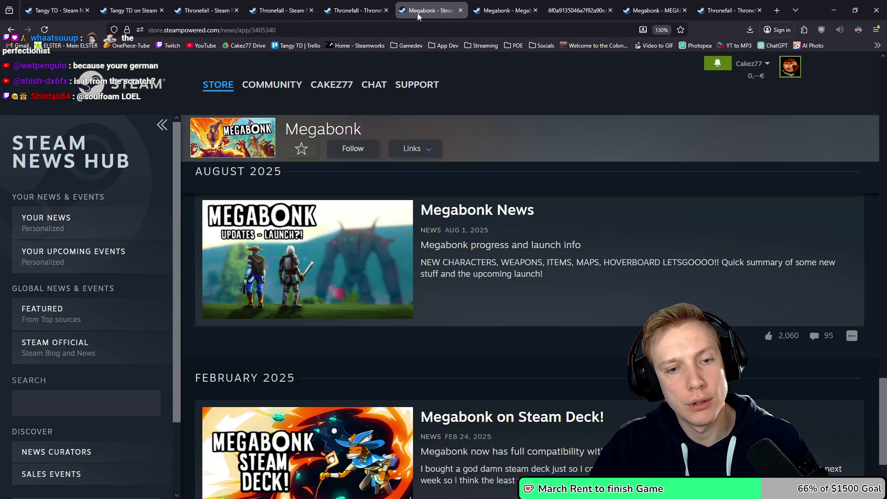
- From the Thronefall tab, search 'megabonk steam' and open Megabonk's Steam store page
scroll(374, 161, down, 2)
scroll(374, 160, up, 10)
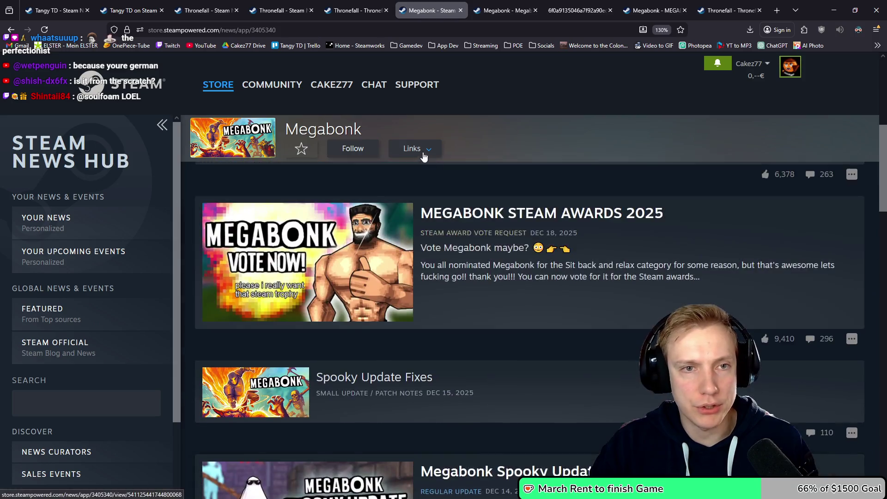
scroll(424, 157, down, 3)
click(346, 10)
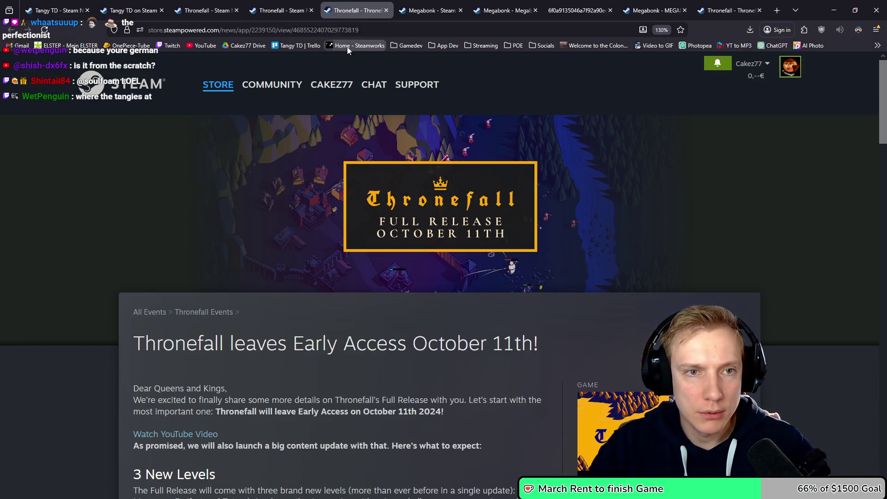
click(380, 30)
text(megabonk steam)
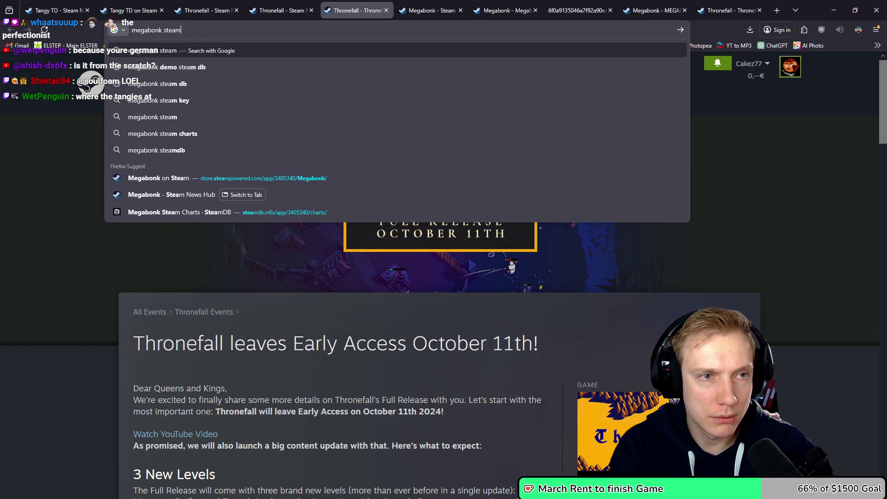
key(Return)
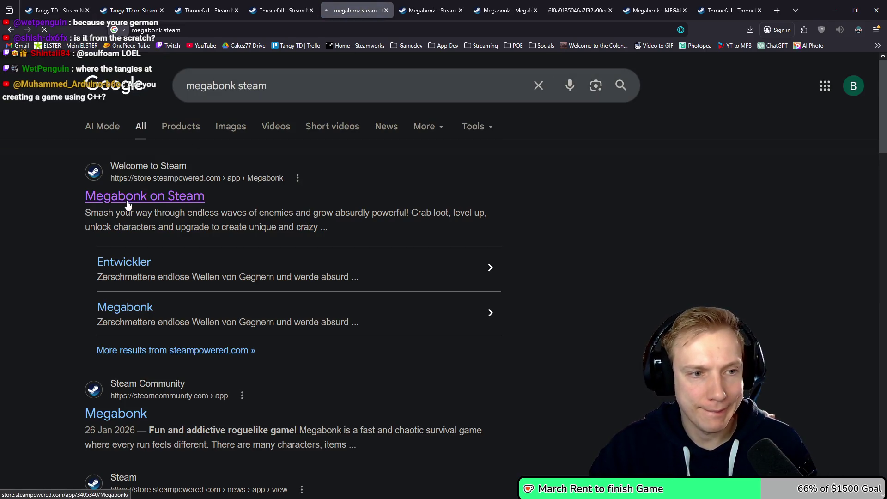
click(128, 205)
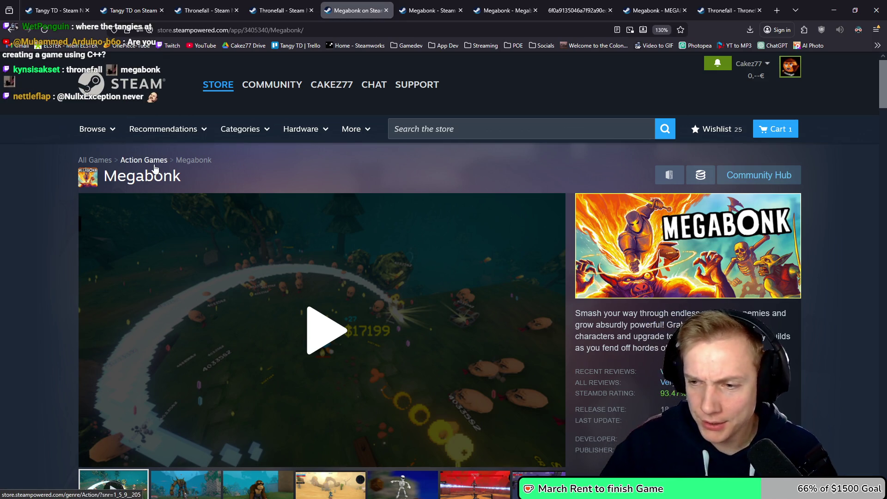
scroll(53, 294, down, 15)
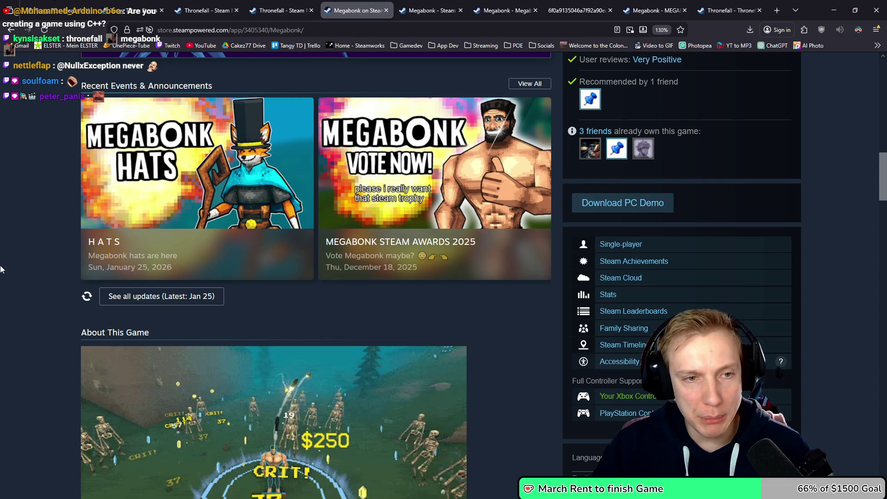
- Scroll to Megabonk's Recent Events and open the HATS announcement in a new tab
scroll(4, 263, up, 5)
scroll(7, 270, down, 3)
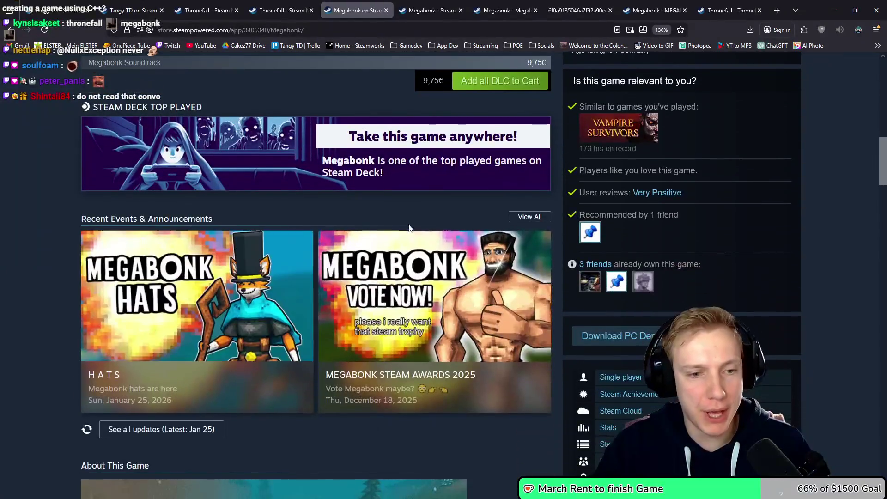
scroll(141, 252, down, 5)
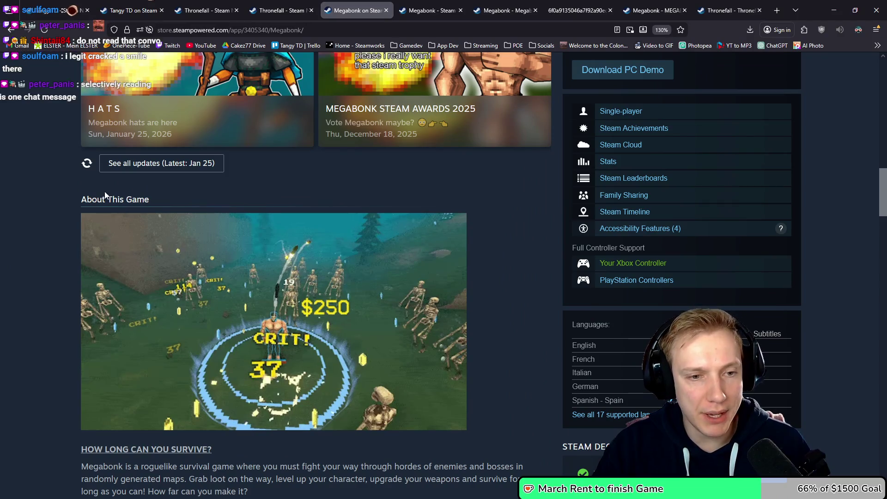
scroll(295, 319, down, 3)
scroll(267, 319, up, 5)
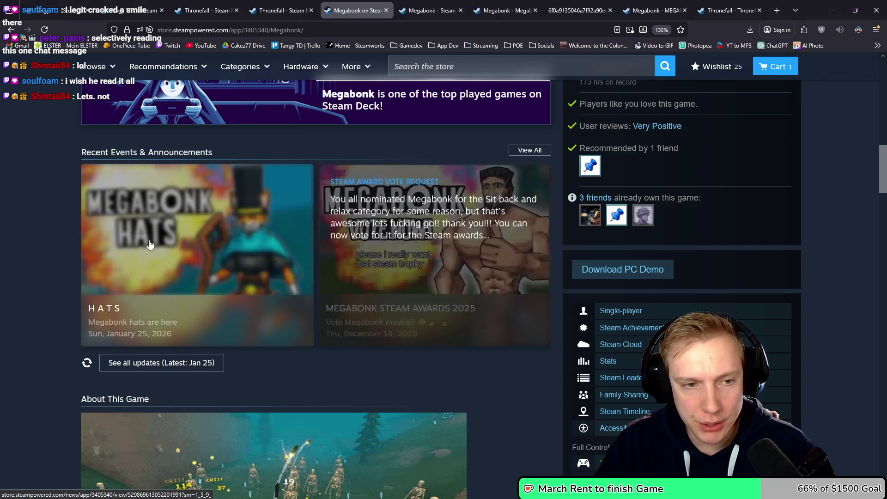
middle_click(196, 240)
- View the HATS announcement, return to the store page, then glance at Photopea's header banner
click(392, 10)
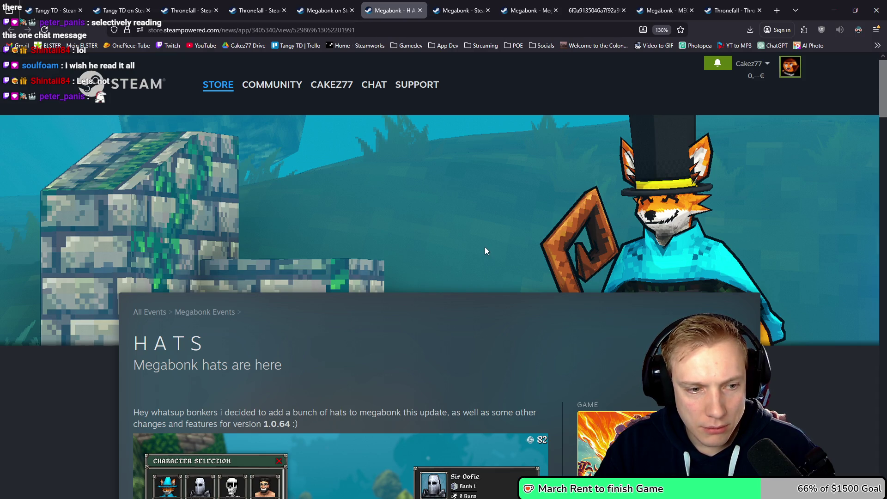
click(326, 10)
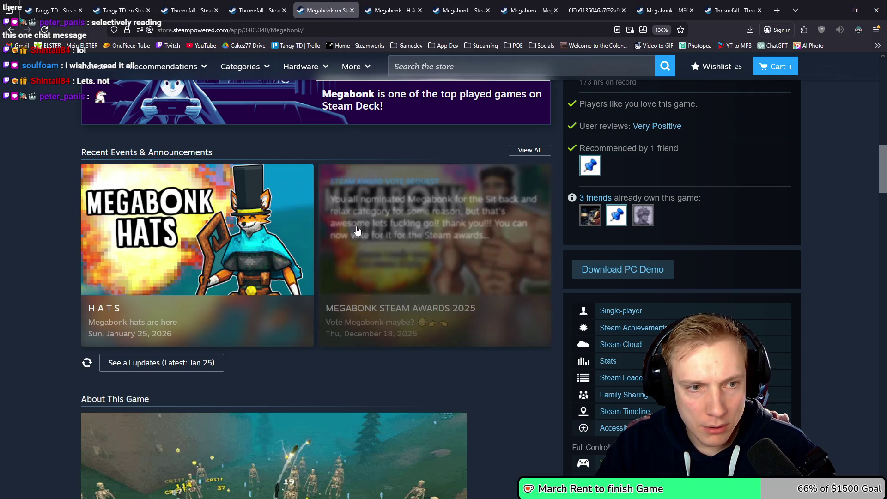
key(alt+Tab)
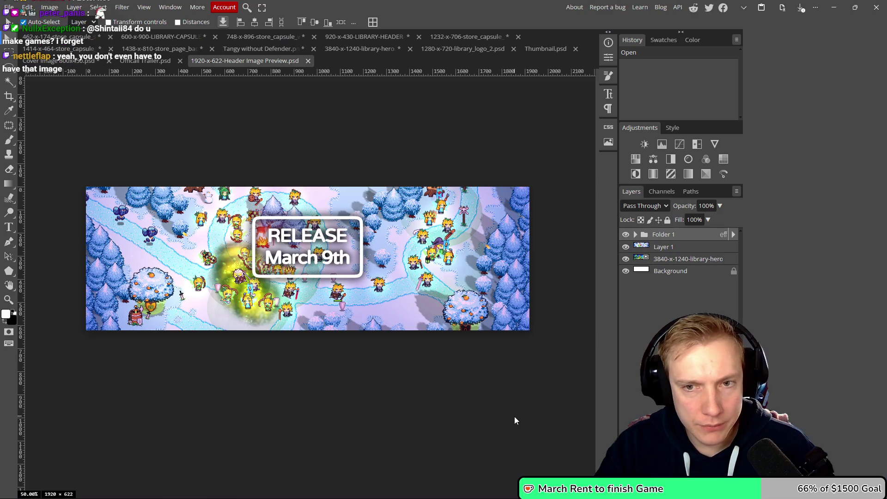
- Back in the browser, flip between the Megabonk HATS announcement and store page tabs
key(alt+Tab)
click(387, 6)
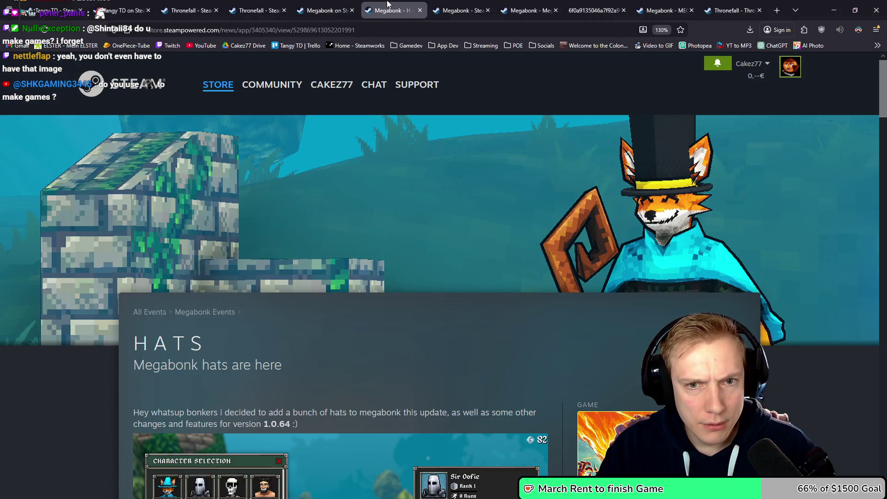
click(326, 11)
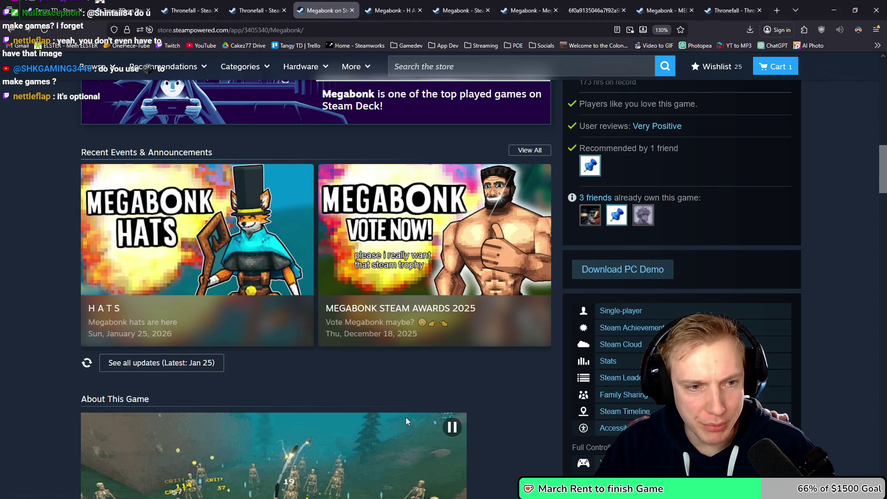
click(394, 5)
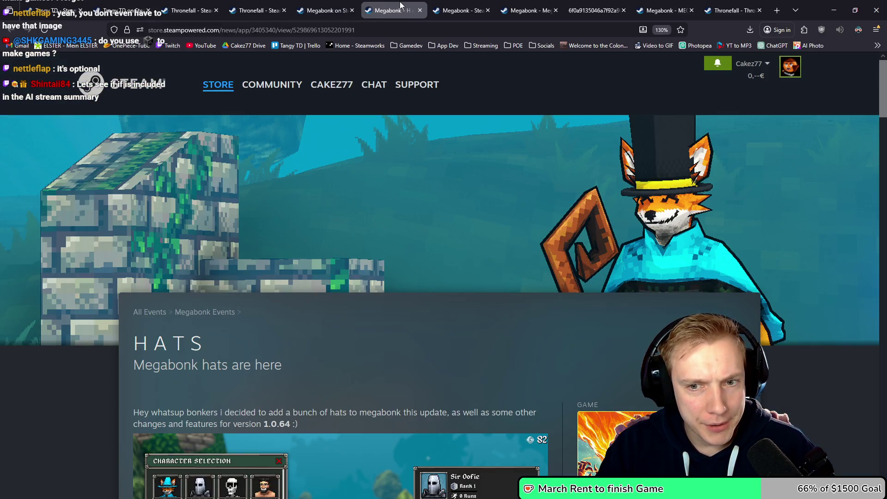
click(326, 10)
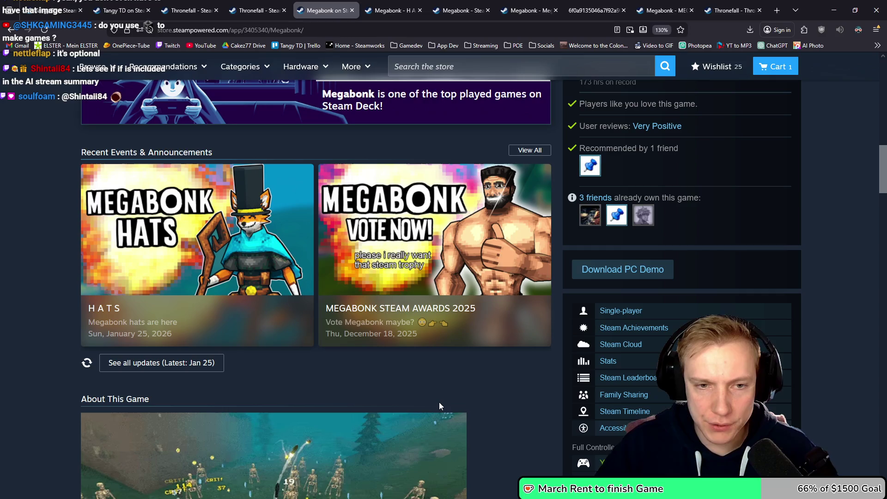
click(393, 3)
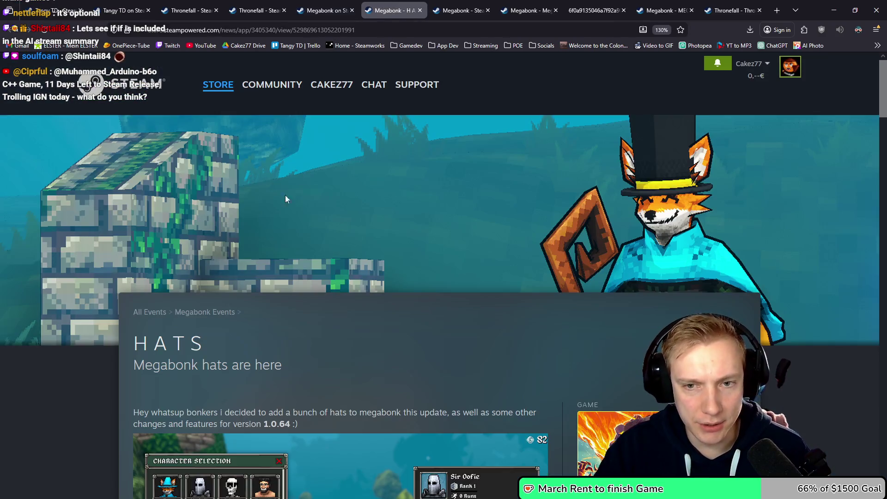
click(326, 10)
- Open the 'Thronefall leaves Early Access October 11th!' post from the Thronefall news hub
click(249, 10)
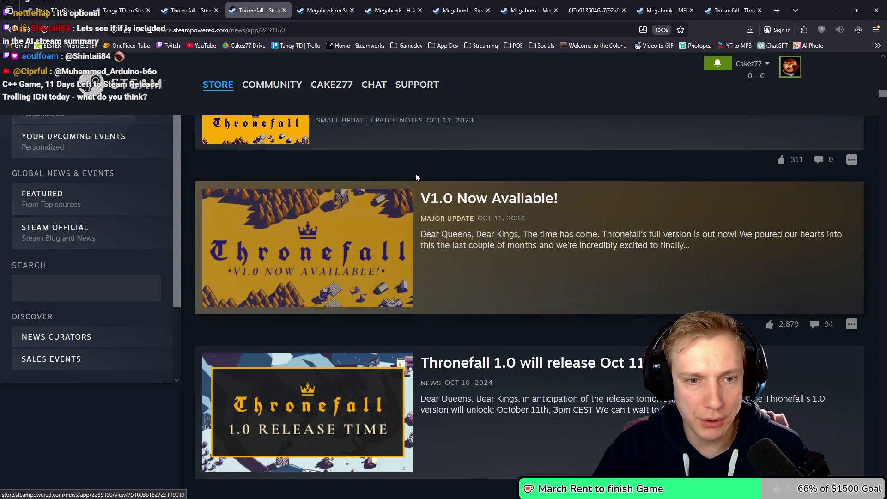
scroll(570, 284, down, 2)
scroll(570, 284, down, 3)
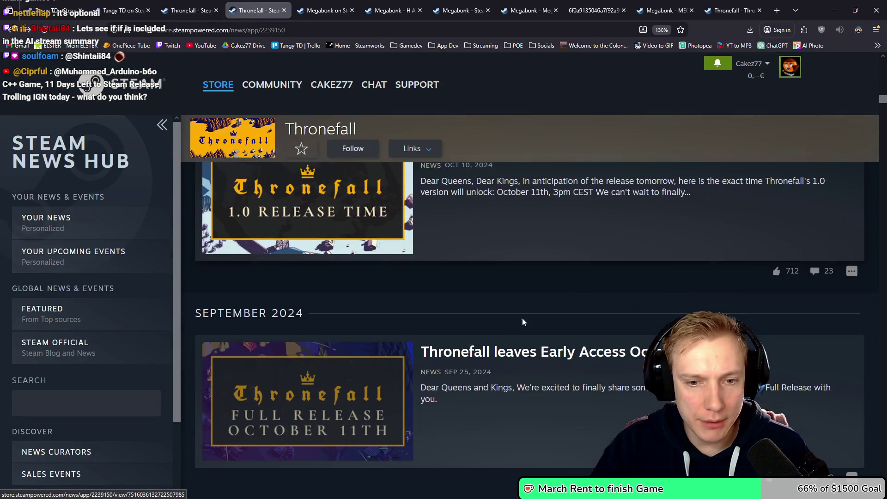
click(491, 379)
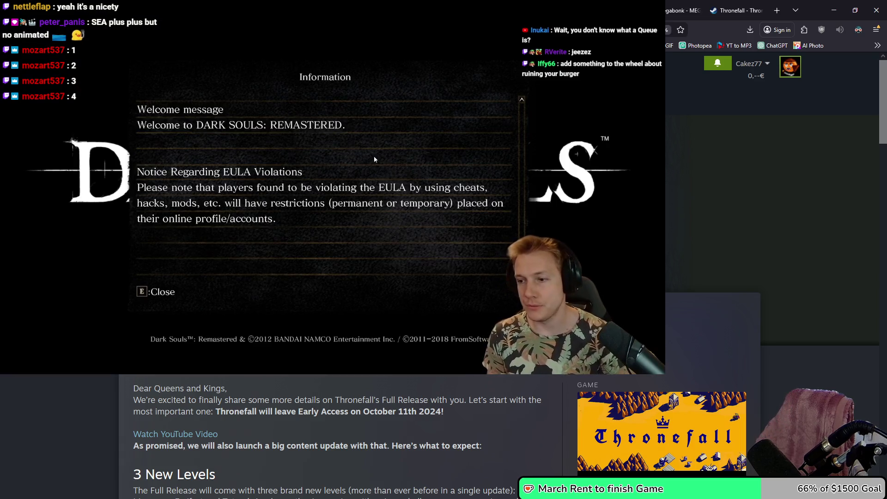
- Dismiss the Dark Souls Remastered welcome notice and continue the saved game
key(Return)
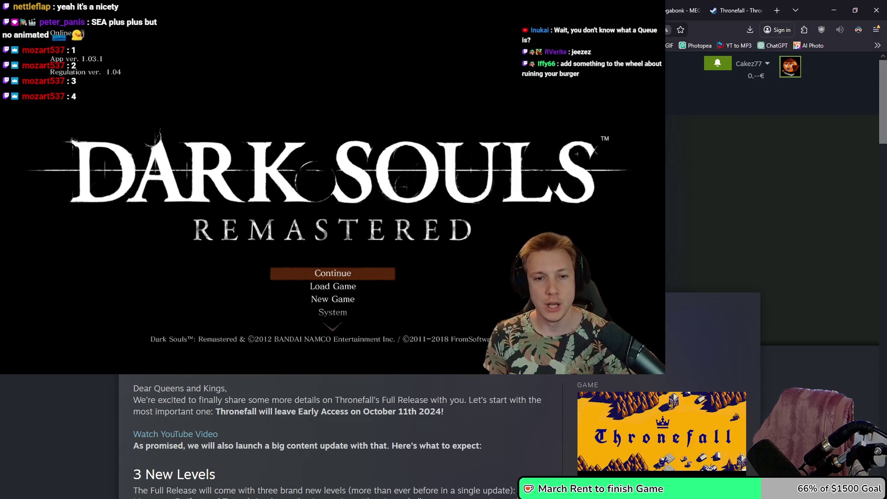
key(Return)
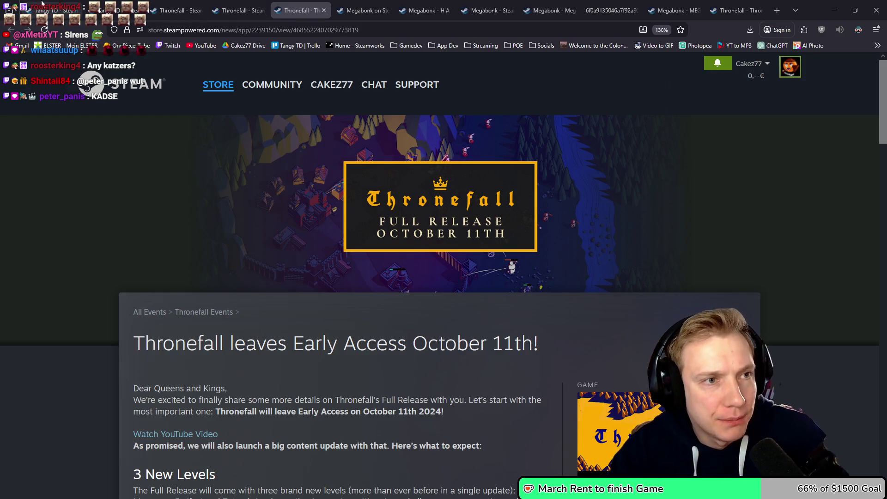
- Open Tangy TD's full announcement list via View All, scroll through it, then return to Photopea
click(41, 5)
click(102, 5)
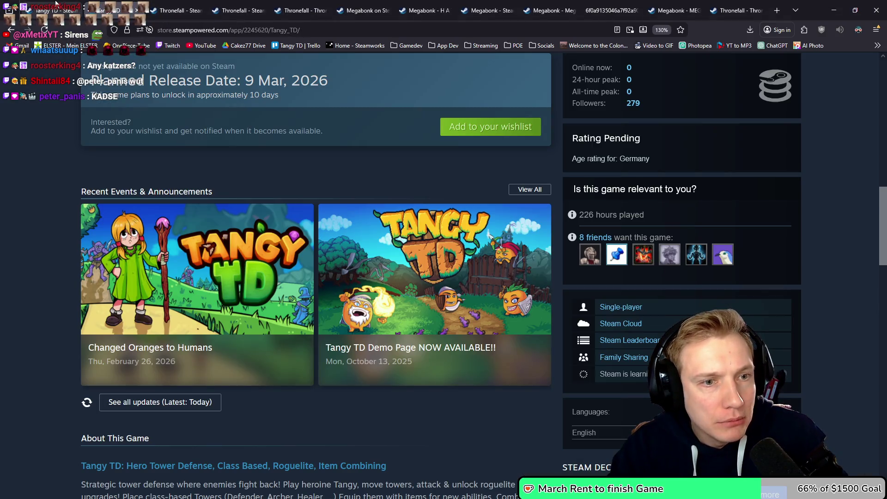
click(529, 190)
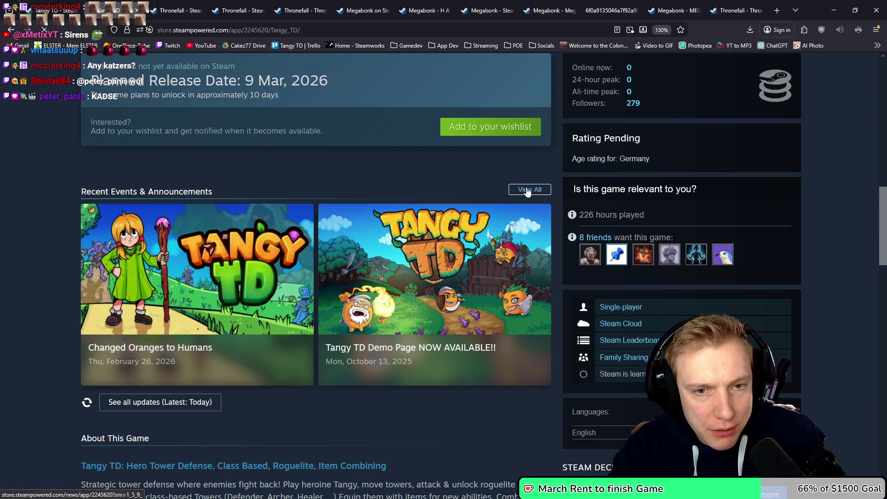
scroll(499, 213, down, 7)
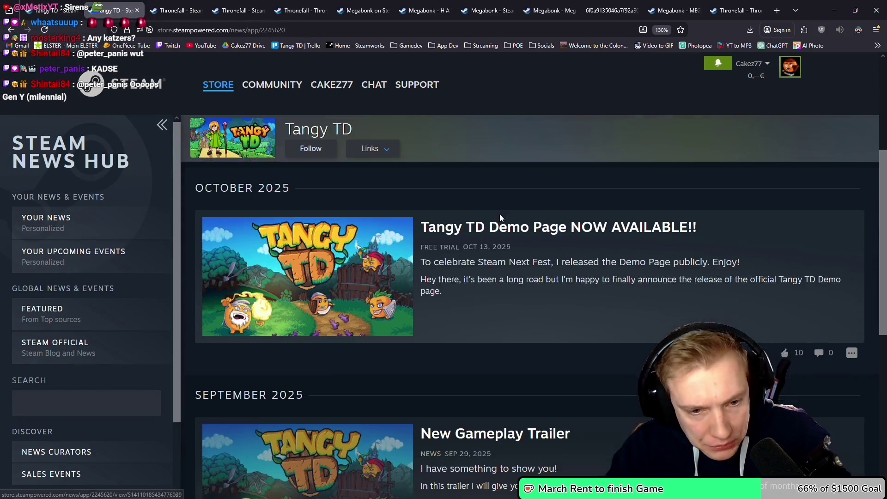
scroll(502, 209, down, 3)
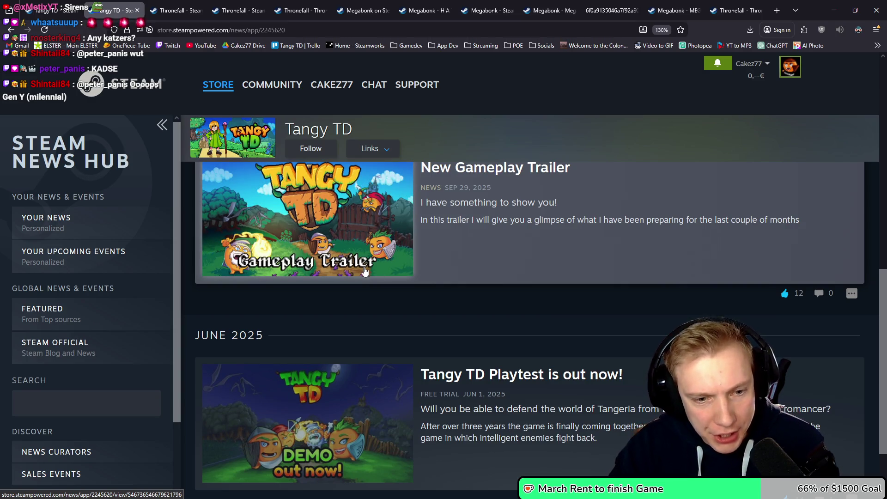
scroll(361, 271, down, 2)
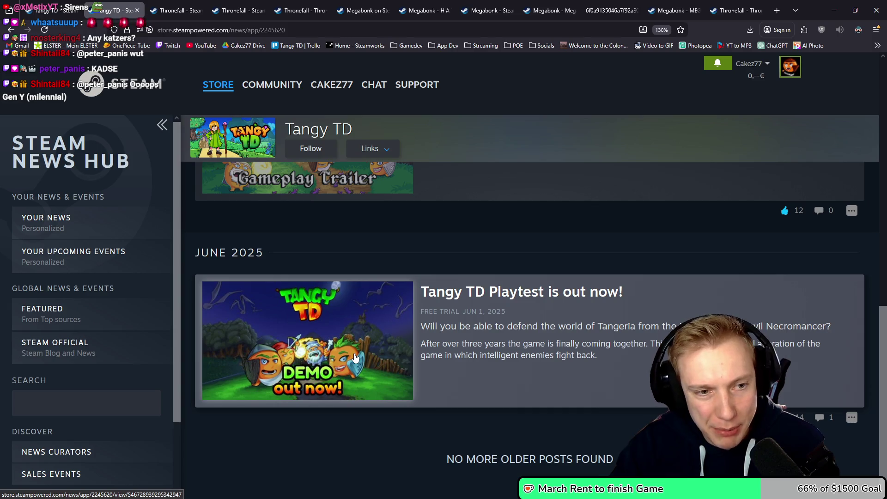
scroll(355, 357, up, 5)
scroll(278, 290, up, 10)
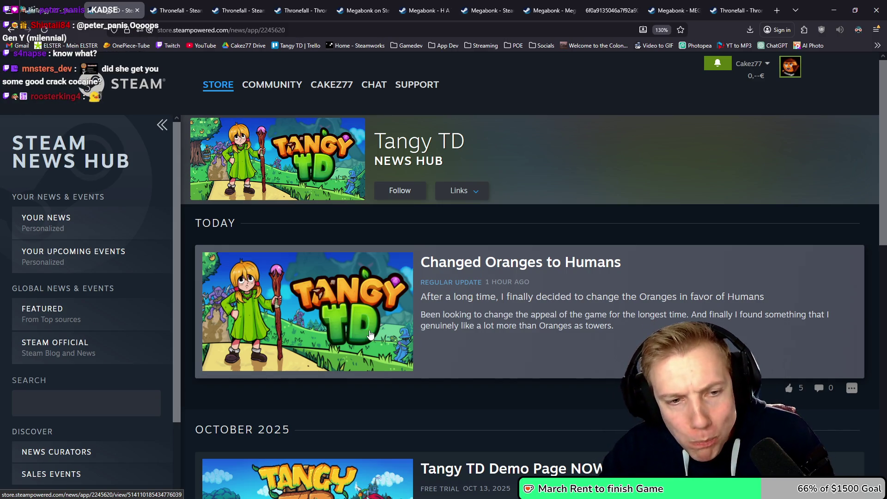
scroll(366, 320, down, 5)
scroll(374, 328, up, 5)
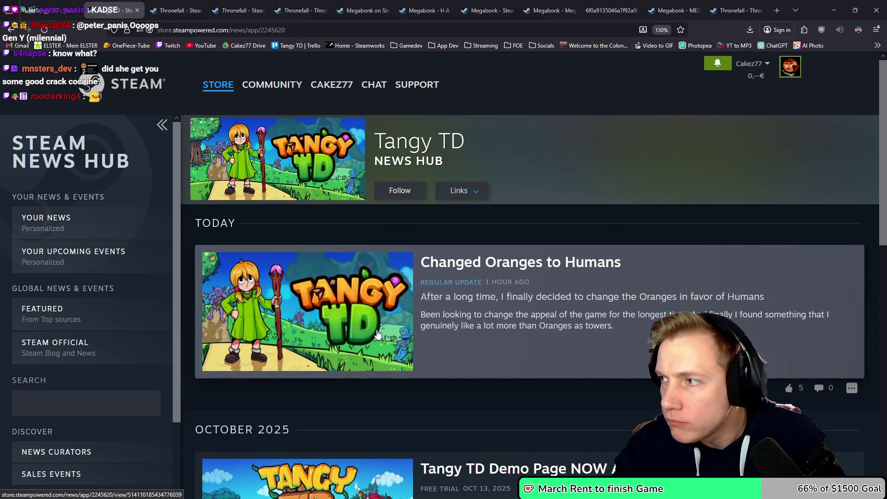
key(alt+Tab)
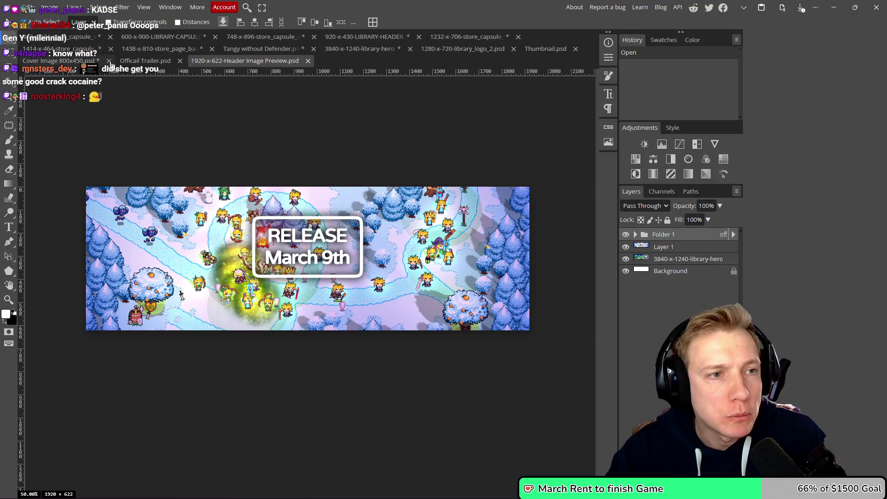
- Trial-move and undo the Cover Image 800x450 artwork, then view the 1414 x 464 capsule
click(54, 61)
drag(329, 154, 282, 189)
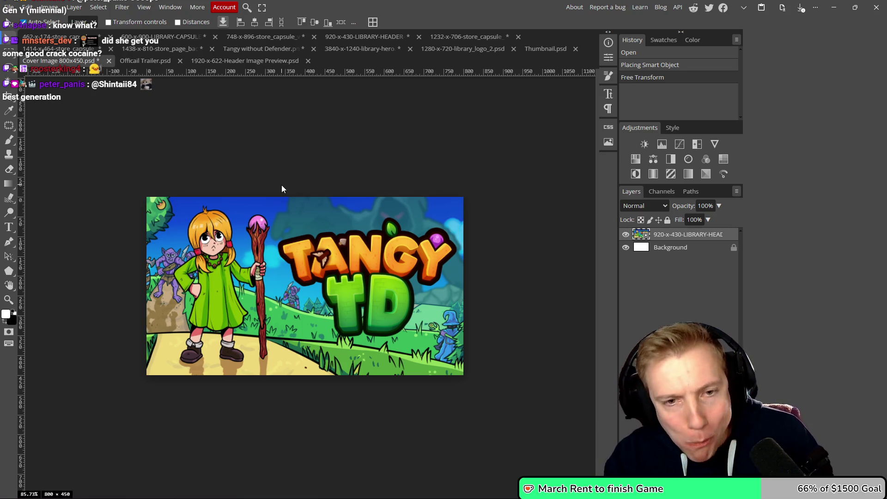
drag(361, 286, 354, 277)
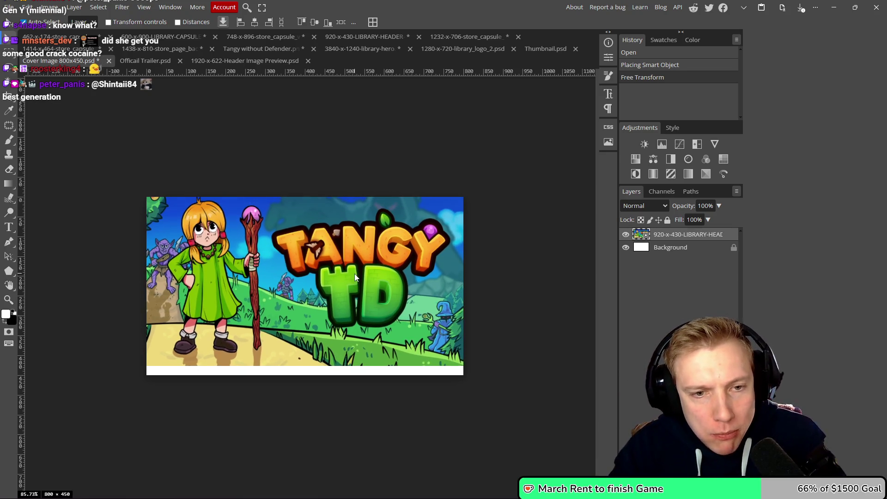
key(ctrl+z)
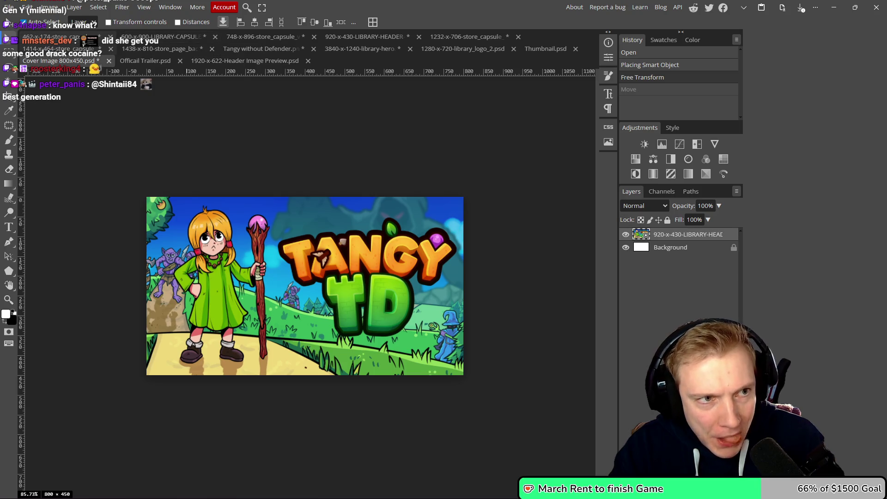
click(51, 50)
drag(218, 113, 307, 150)
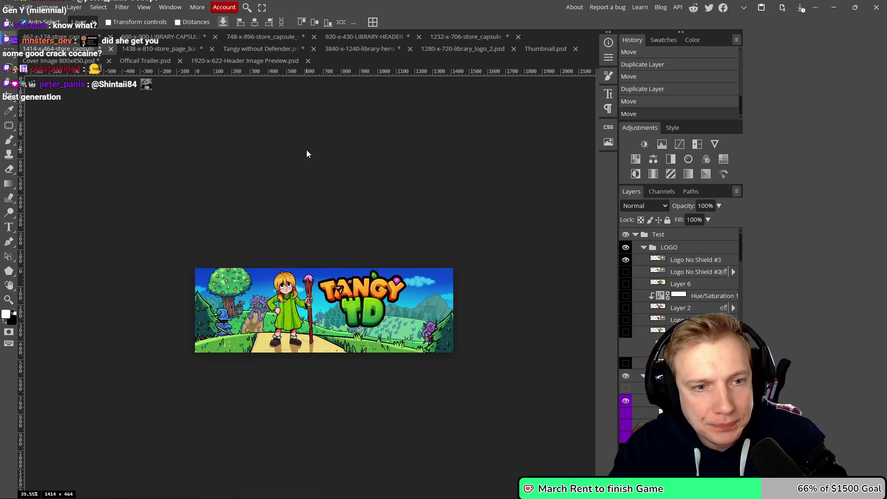
- Collapse the LOGO, Foreground, Middleground and purple-tagged layer groups in the Layers panel
scroll(306, 245, up, 4)
drag(292, 259, 283, 178)
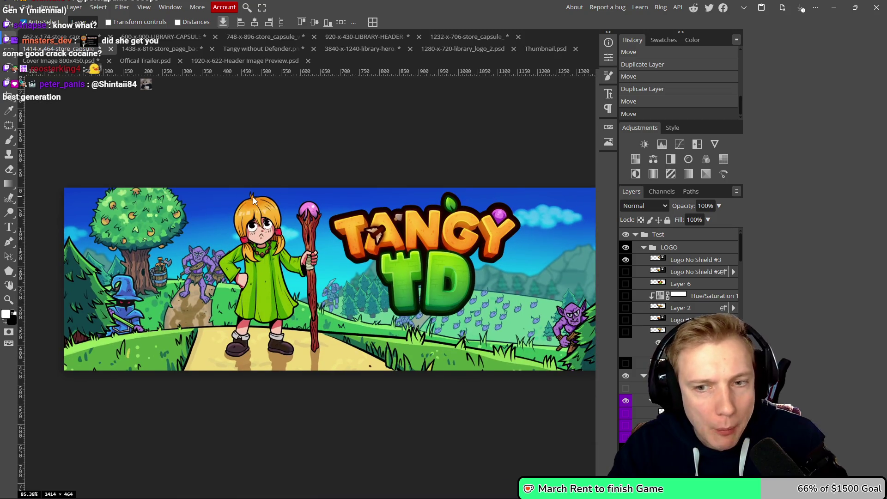
click(644, 248)
click(625, 247)
click(625, 247)
click(642, 260)
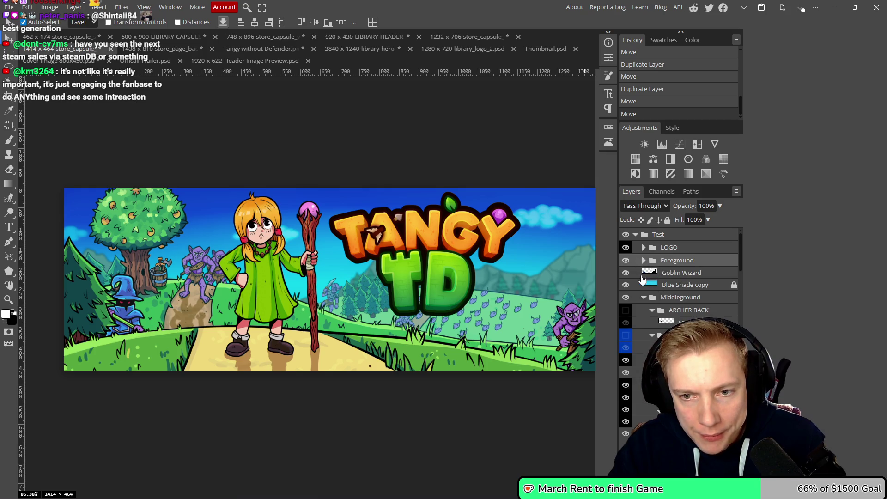
click(646, 299)
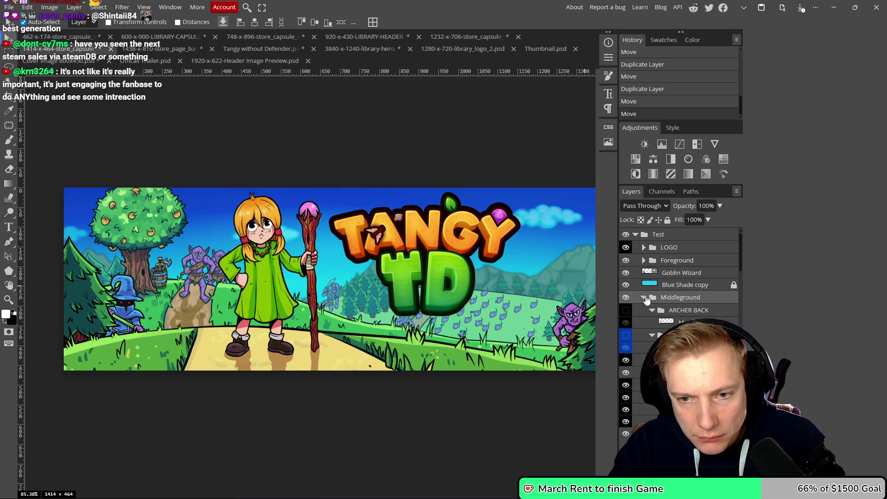
click(644, 297)
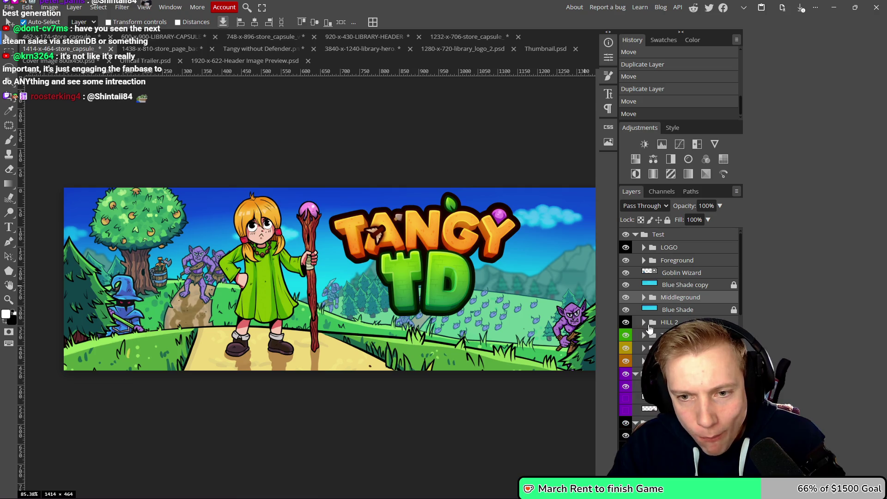
click(635, 375)
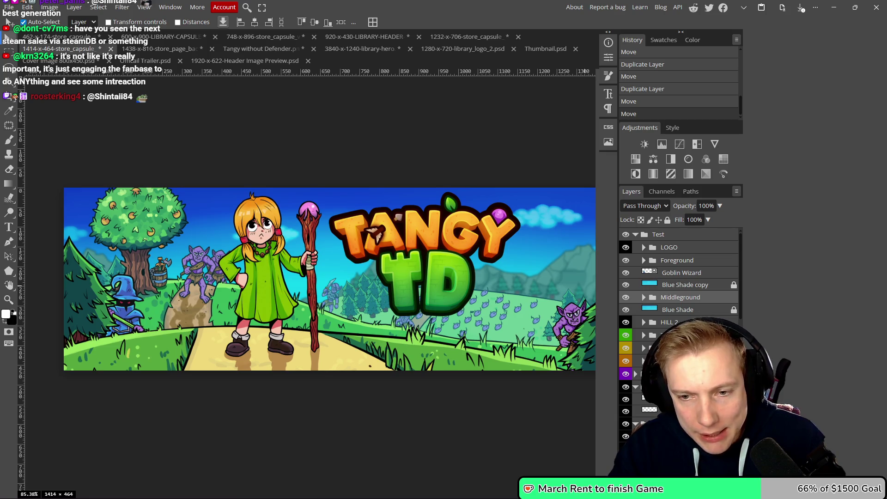
- Inspect a lower layer by toggling its visibility and Layer Style, then select a group below
drag(418, 306, 384, 308)
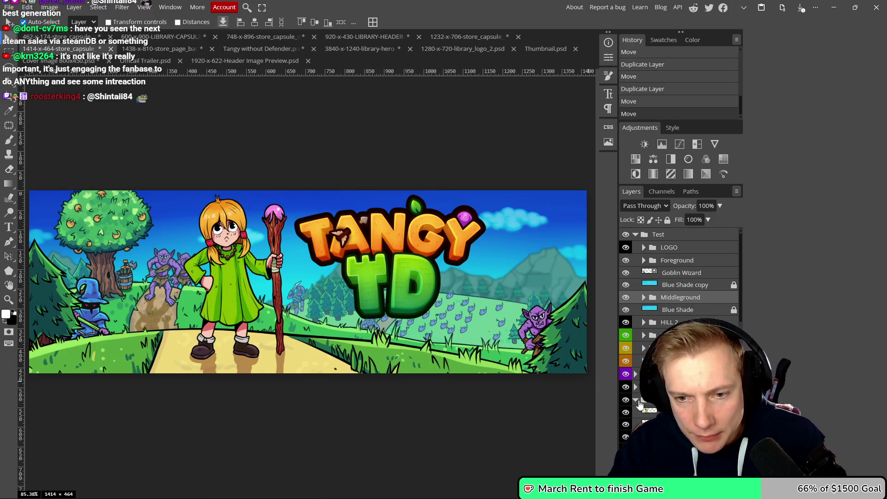
click(626, 412)
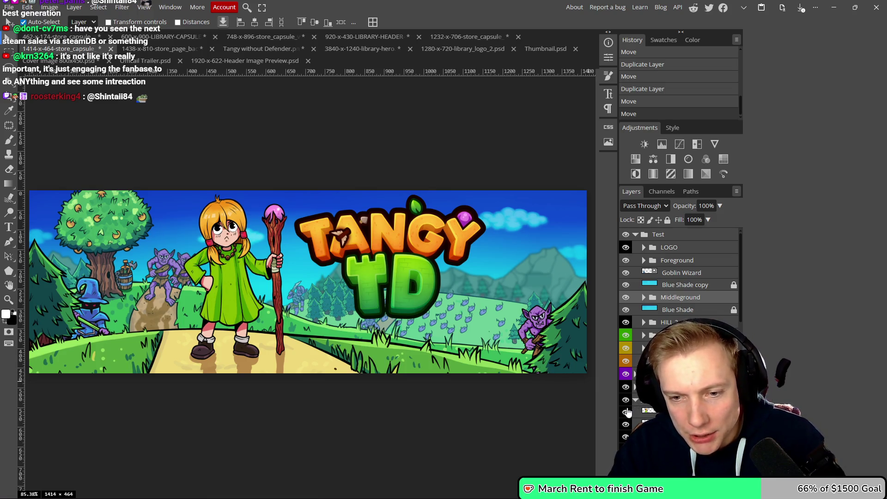
click(626, 412)
double_click(647, 415)
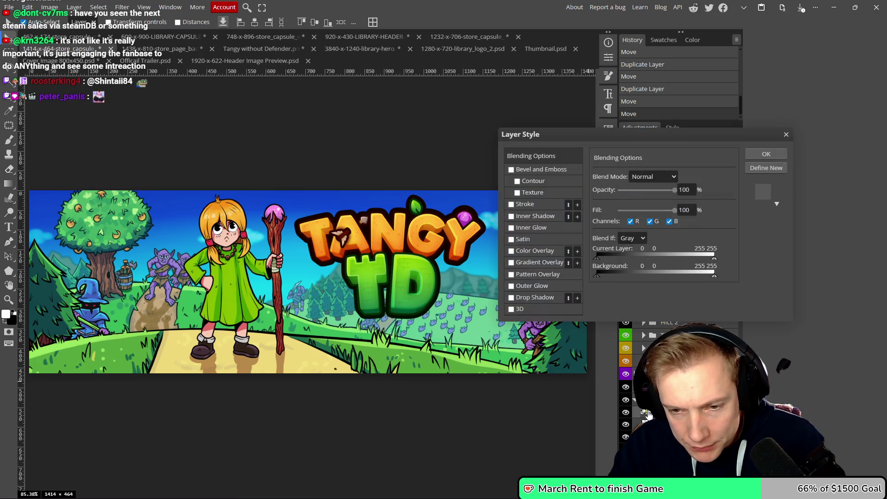
click(786, 136)
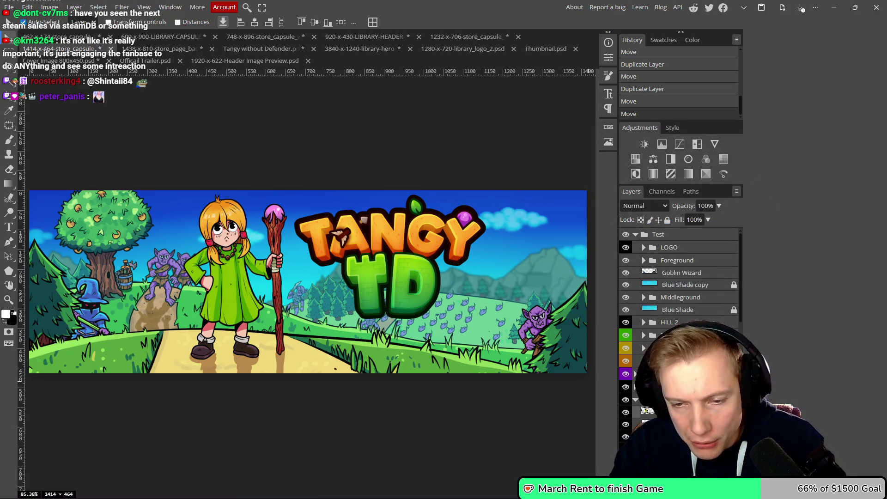
click(646, 400)
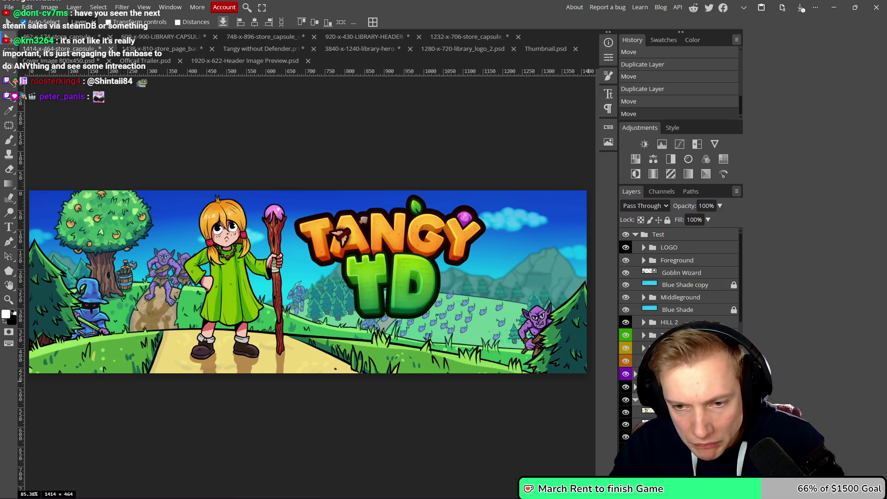
- Delete unneeded layer groups, including WITCHES, HILL 1 and the bottom layer
key(Delete)
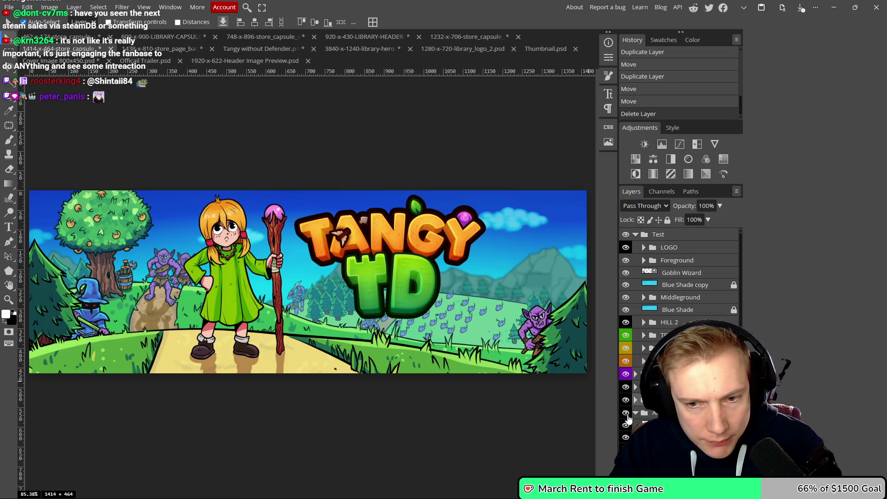
key(Delete)
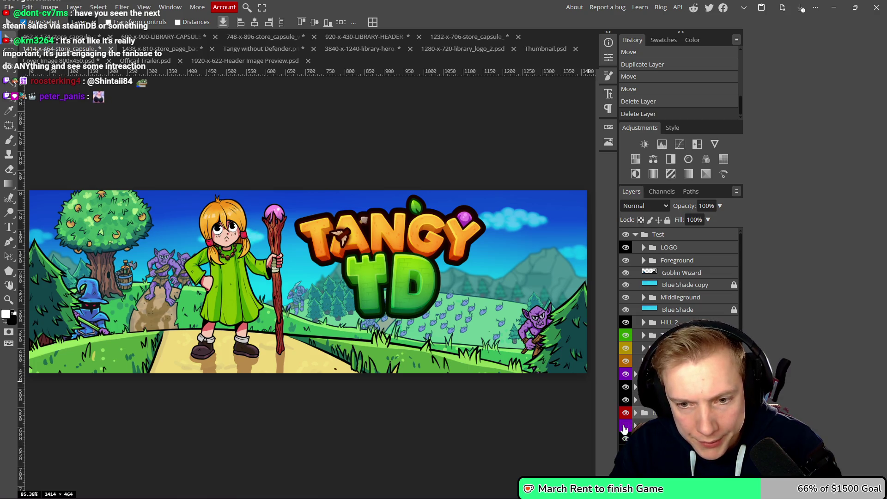
scroll(629, 427, down, 3)
scroll(628, 427, up, 3)
scroll(628, 427, down, 2)
scroll(628, 428, up, 2)
scroll(679, 324, down, 2)
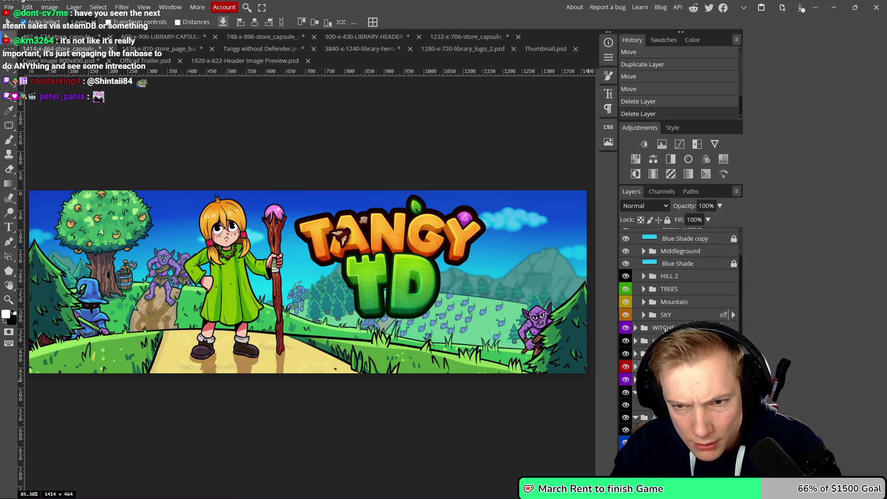
key(Delete)
key(Delete)
key(Delete)
key(Delete)
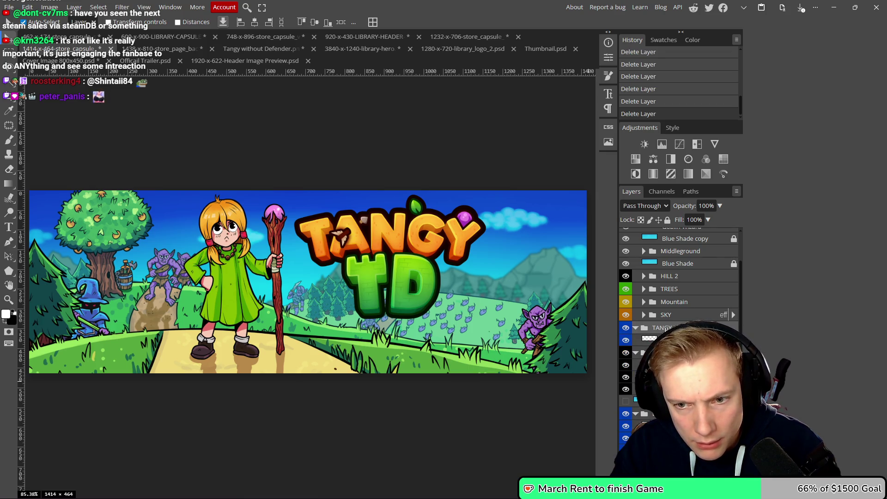
key(Delete)
key(Delete)
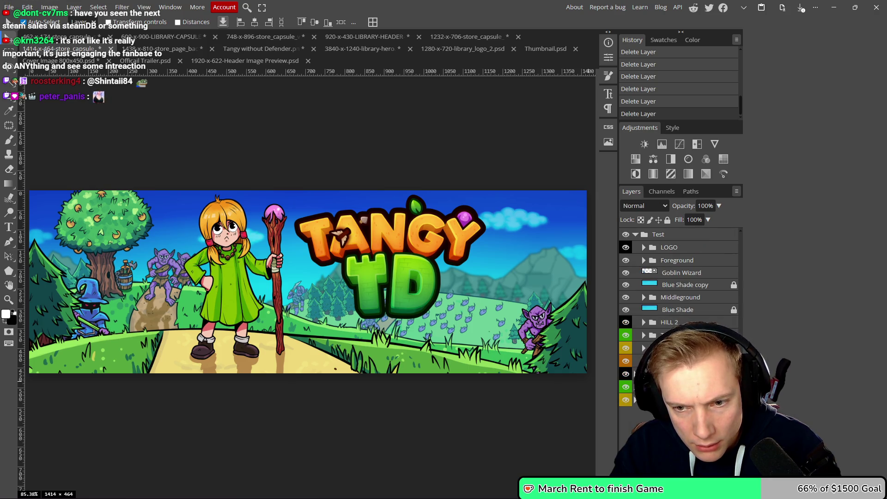
key(Delete)
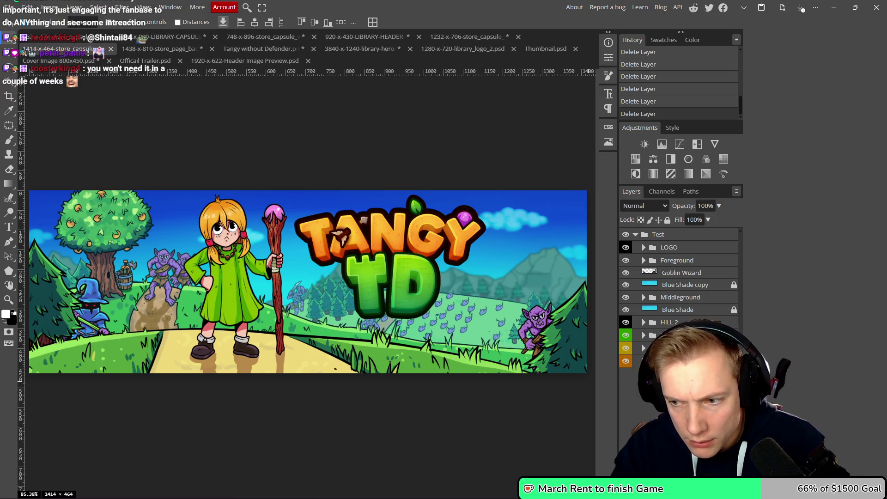
key(Delete)
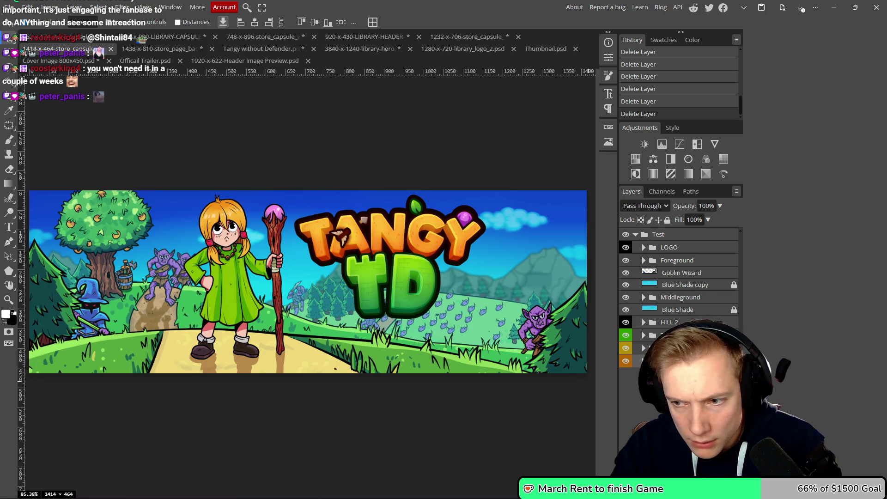
- Toggle the Test folder's visibility, then select the groups from LOGO down to HILL 2
click(626, 235)
click(626, 236)
click(625, 235)
click(625, 235)
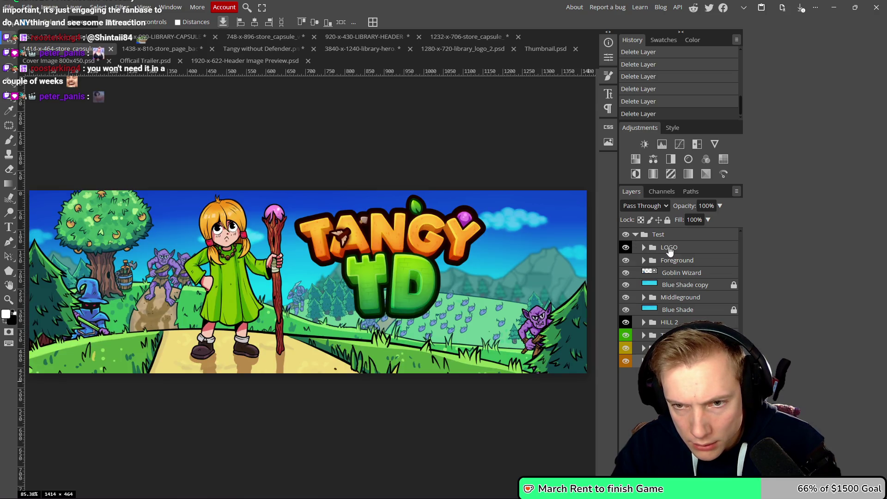
click(670, 250)
shift+click(669, 322)
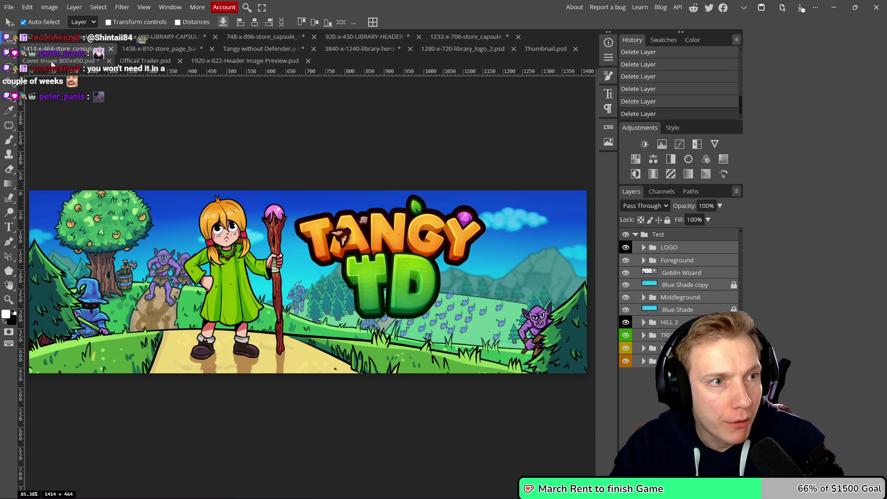
- Copy the game scene layers into Cover Image 800x450.psd and delete its bottom layer
click(83, 61)
drag(514, 263, 488, 265)
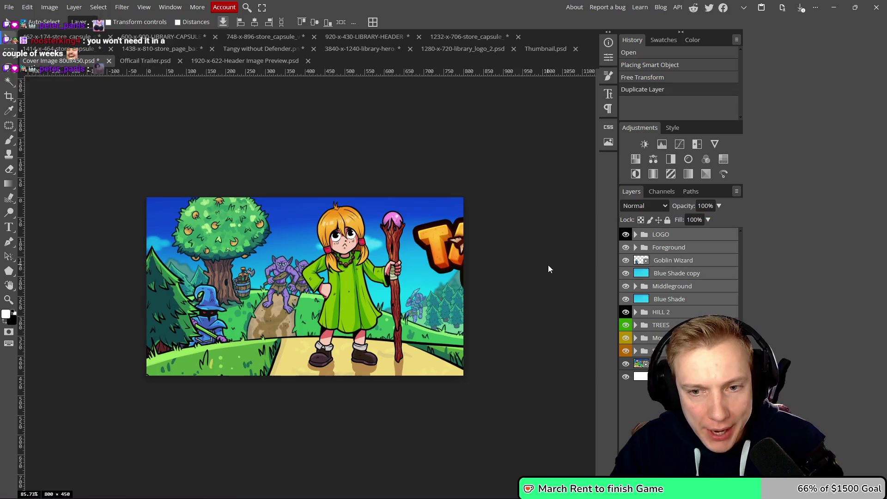
scroll(548, 265, right, 2)
scroll(483, 272, down, 1)
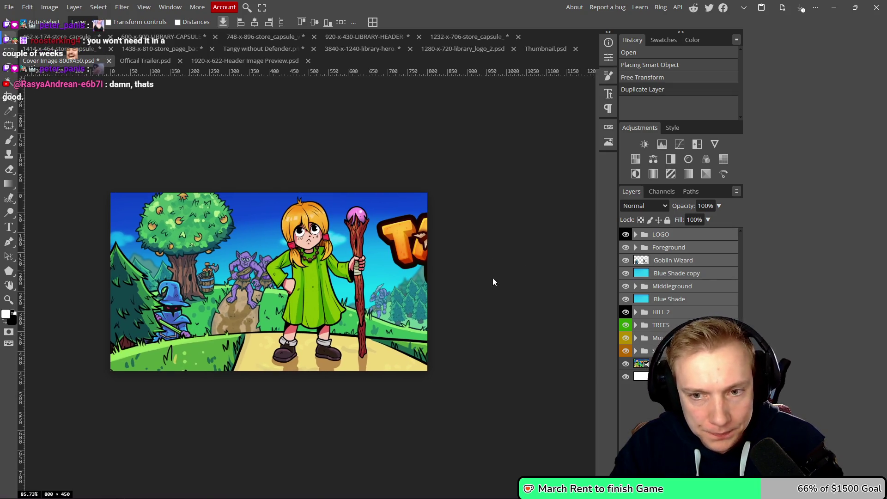
click(627, 248)
click(627, 248)
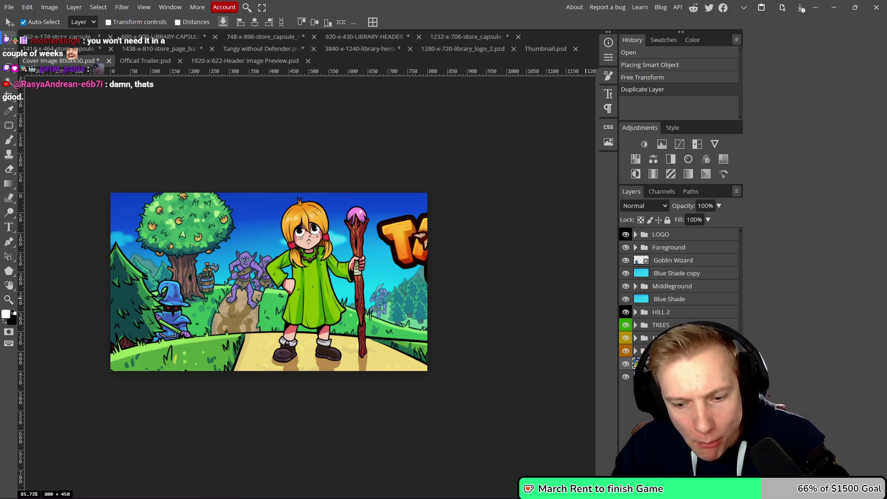
key(Delete)
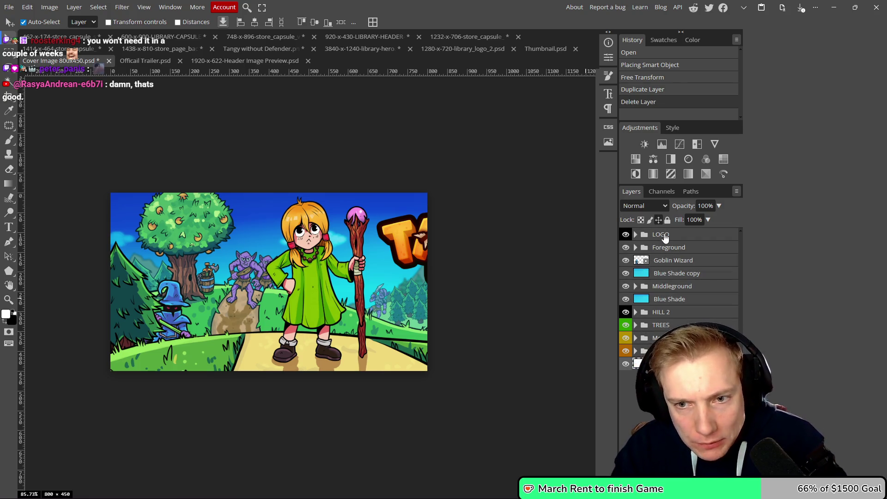
- Move Logo No Shield #3 above the LOGO group and rename it 'Logo'
click(635, 235)
click(635, 235)
click(635, 235)
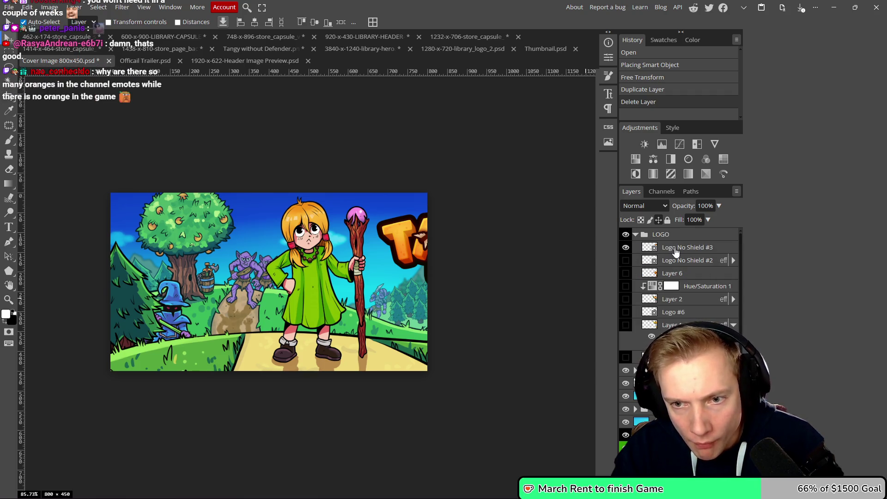
click(671, 250)
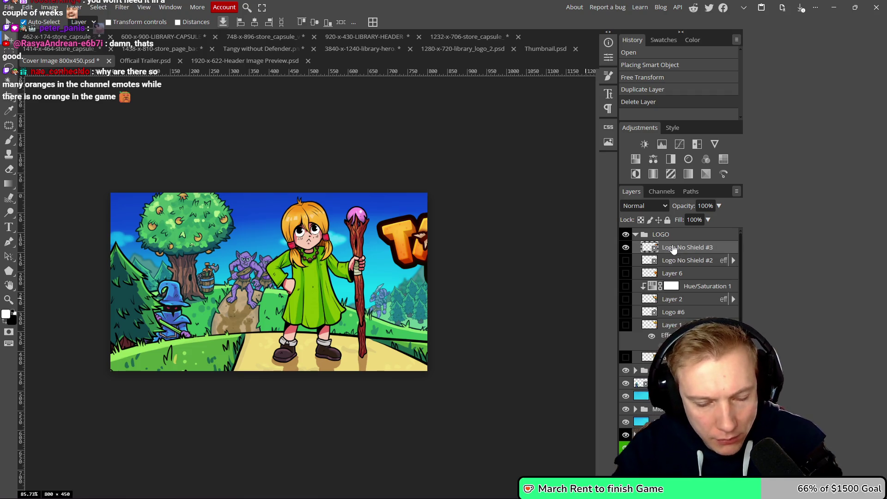
drag(673, 248, 669, 230)
double_click(672, 233)
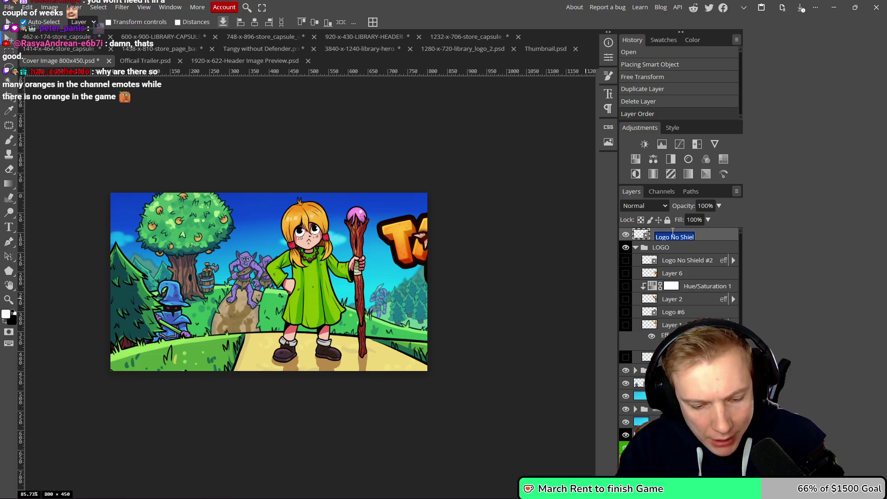
text(Logo)
key(Return)
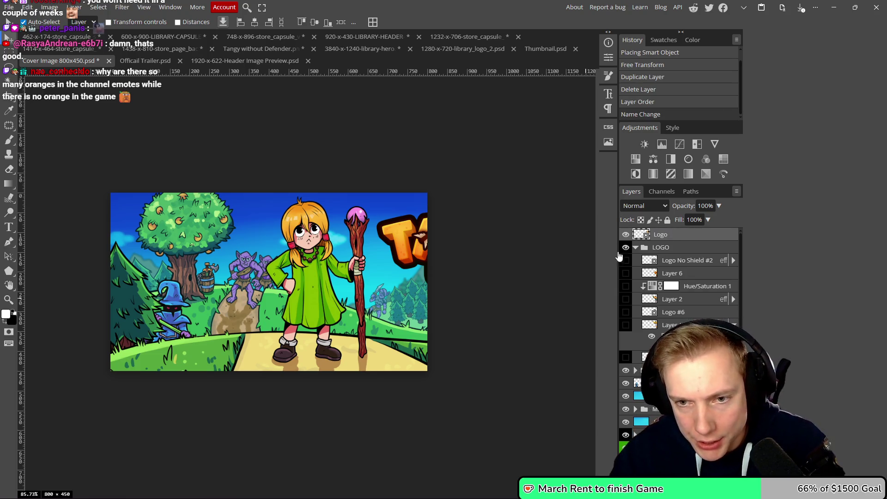
- Collapse and delete the LOGO group
click(637, 247)
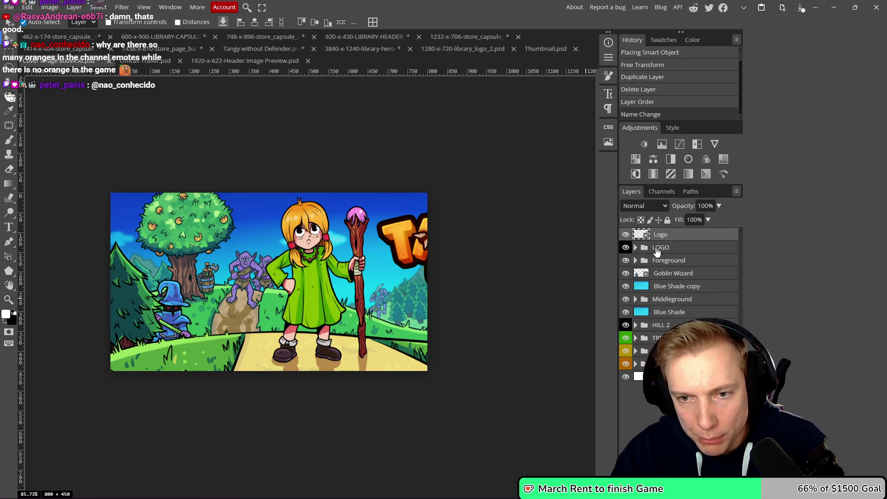
click(655, 249)
key(Delete)
- Move the Tangy TD logo from the right edge to the canvas centre, discarding a trial tilt
mouse_move(407, 240)
mouse_down()
mouse_move(208, 241)
mouse_move(356, 238)
mouse_move(242, 233)
mouse_move(271, 237)
mouse_up()
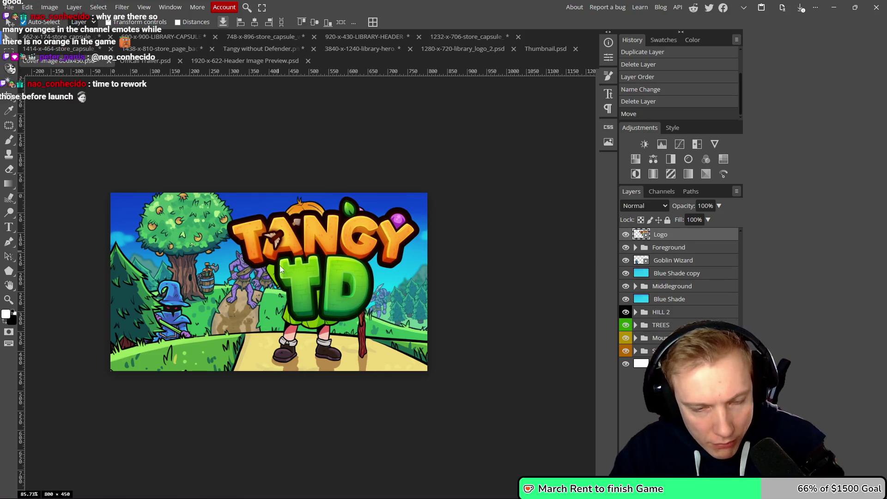
key(ctrl+t)
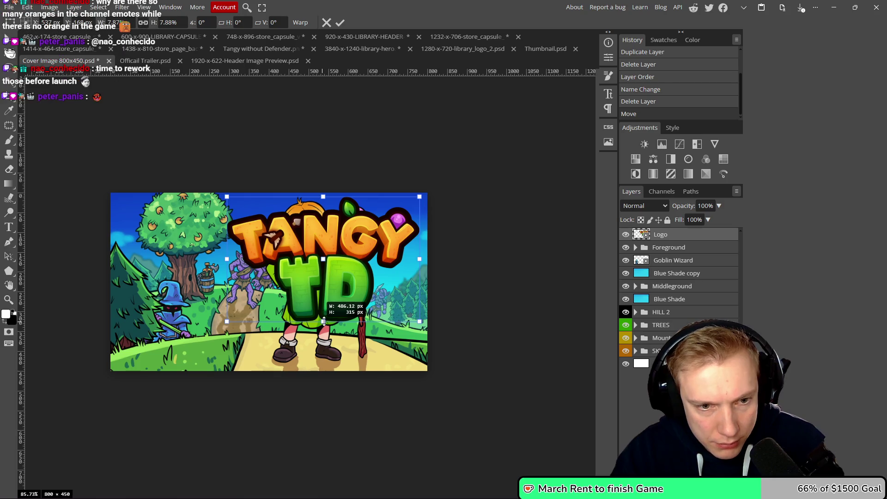
mouse_move(322, 321)
mouse_down()
mouse_move(327, 296)
mouse_move(324, 304)
mouse_up()
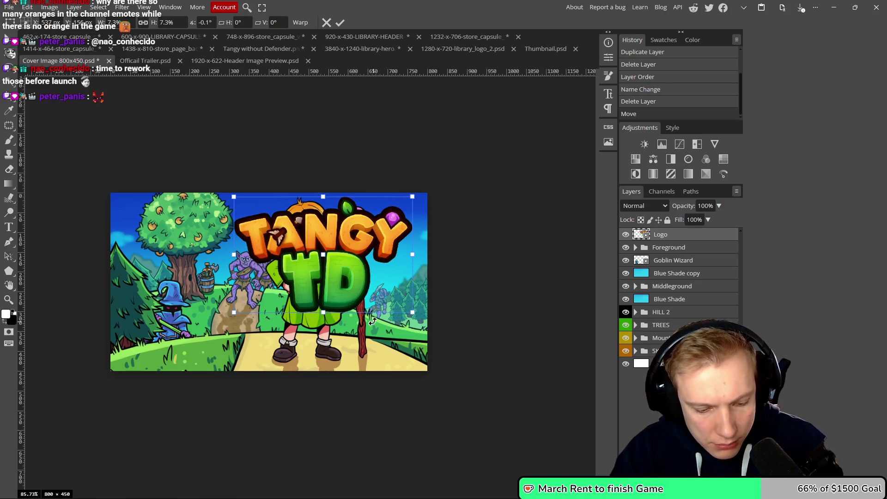
key(Escape)
- Shrink the logo slightly with Free Transform, then undo the resize
key(ctrl+t)
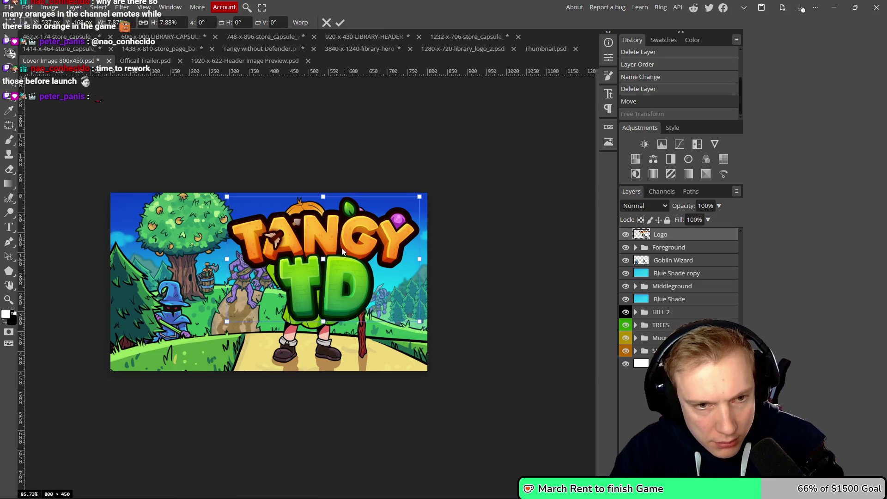
drag(325, 193, 325, 199)
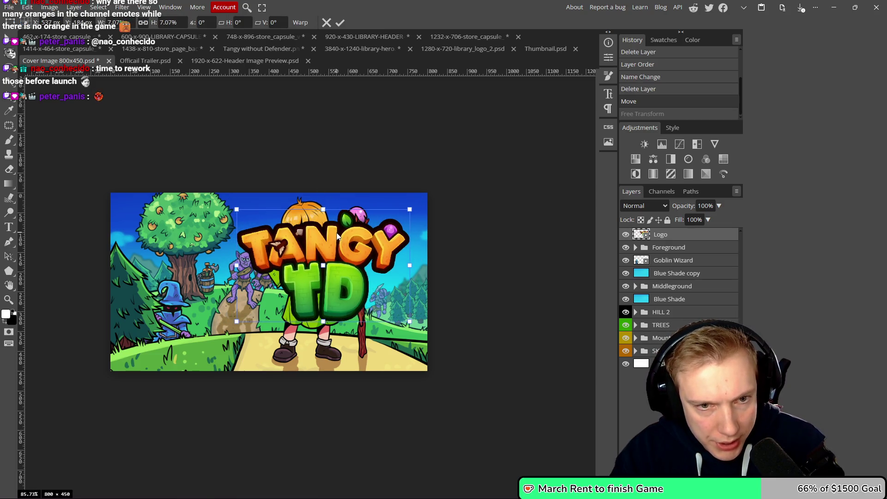
key(Return)
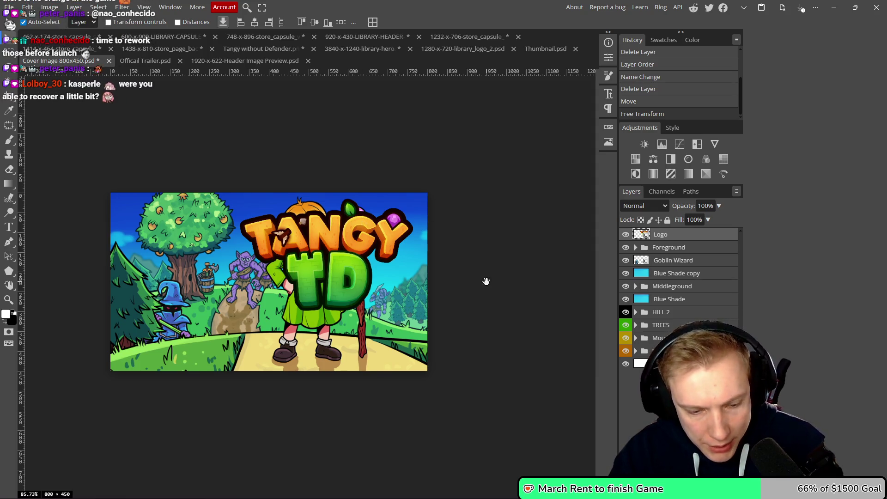
drag(486, 281, 484, 281)
key(ctrl+z)
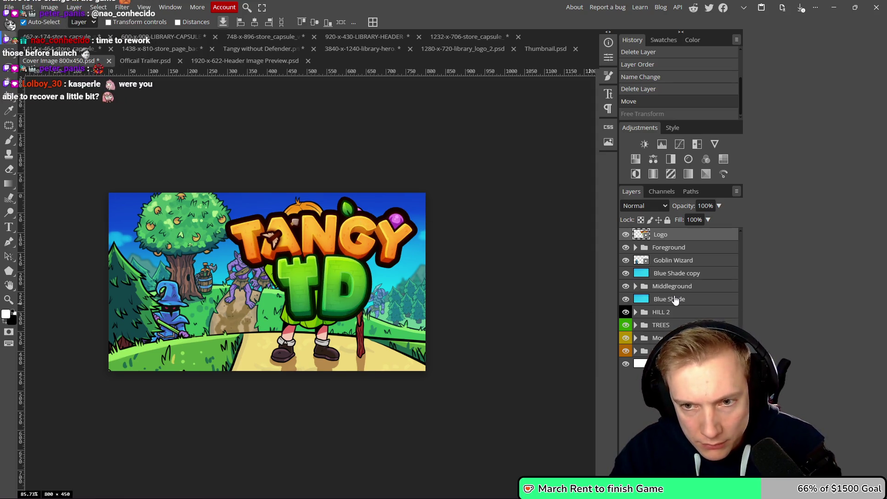
- Run Free Transform on the Blue Shade layer and commit it
click(674, 299)
key(ctrl+t)
click(330, 23)
click(308, 48)
click(404, 22)
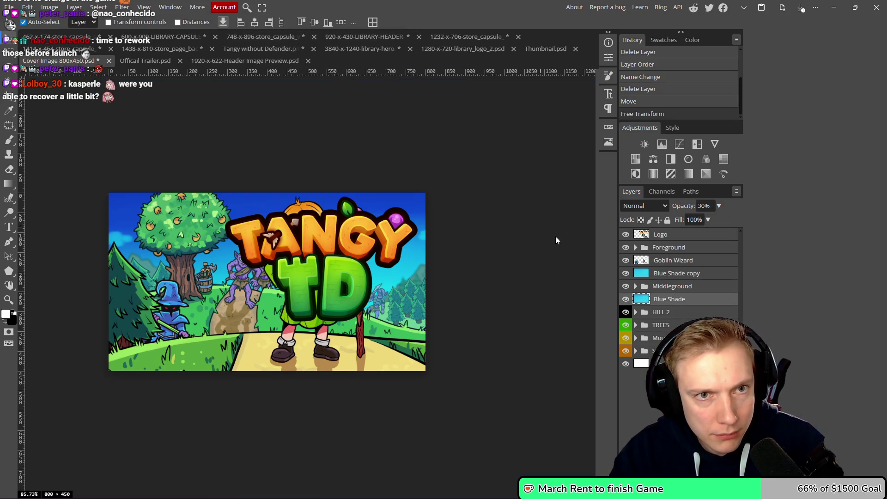
scroll(550, 237, right, 1)
scroll(498, 275, up, 1)
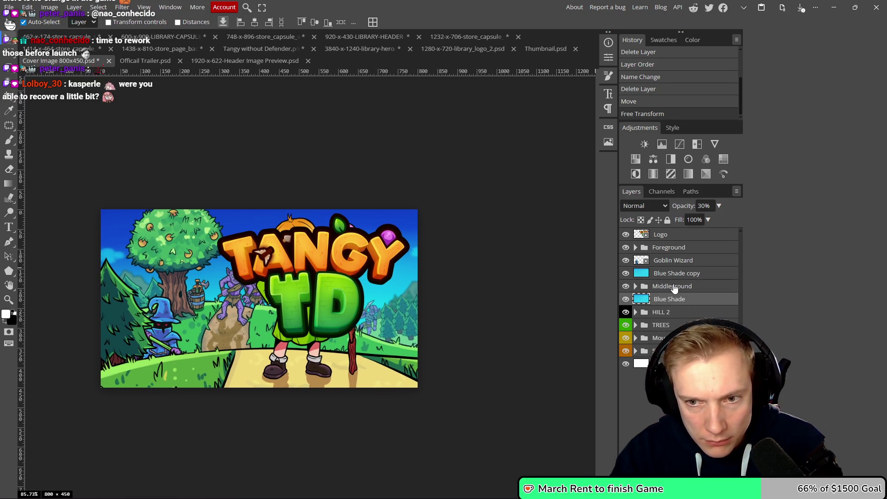
- Convert the Middleground group to a smart object
click(674, 286)
click(626, 286)
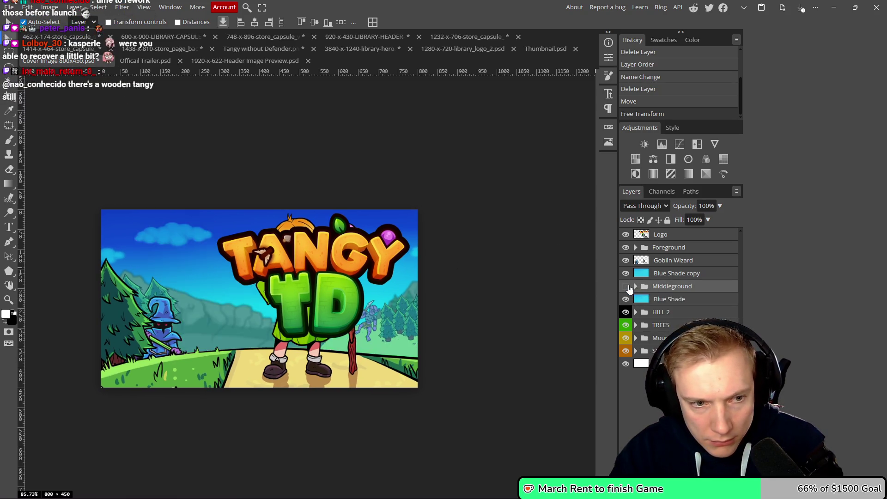
click(626, 287)
right_click(669, 286)
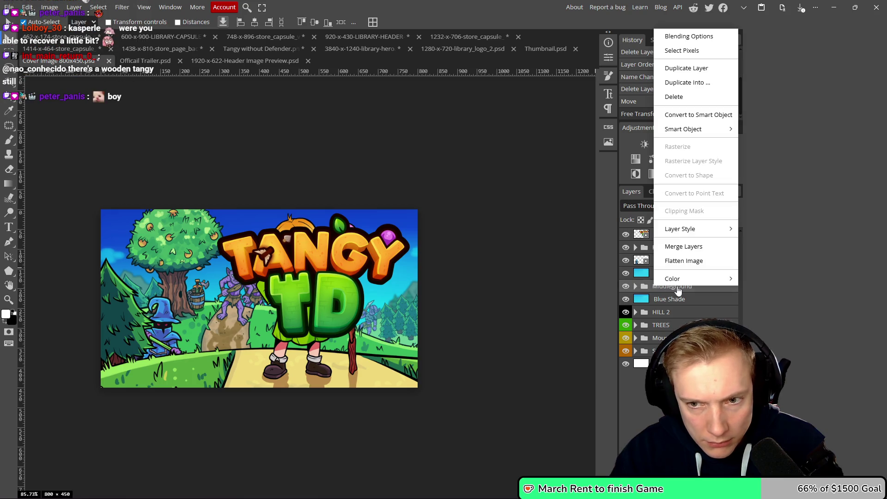
click(680, 117)
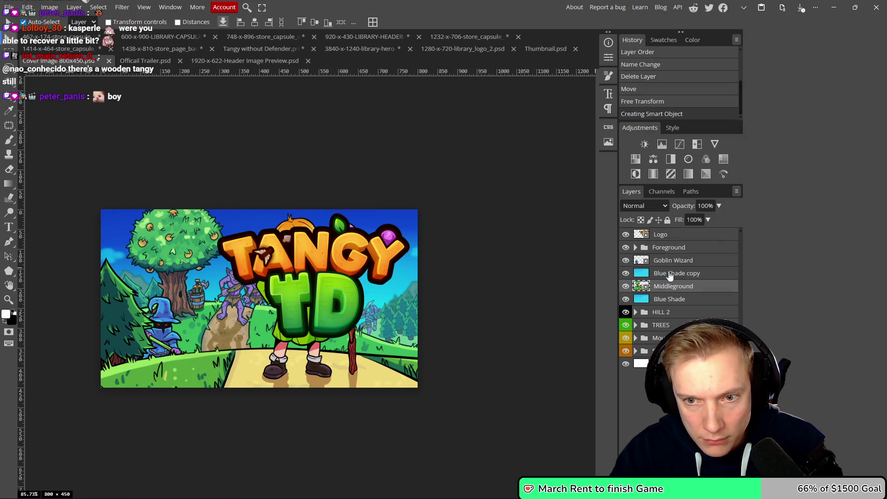
- Lock the Blue Shade copy and Blue Shade layers, and nudge the Middleground artwork up-left
click(229, 309)
click(667, 220)
click(670, 299)
click(668, 221)
mouse_move(240, 315)
mouse_down()
mouse_move(228, 302)
mouse_move(214, 331)
mouse_up()
- Undo the Middleground move, convert Foreground to a smart object and shift it left
key(ctrl+z)
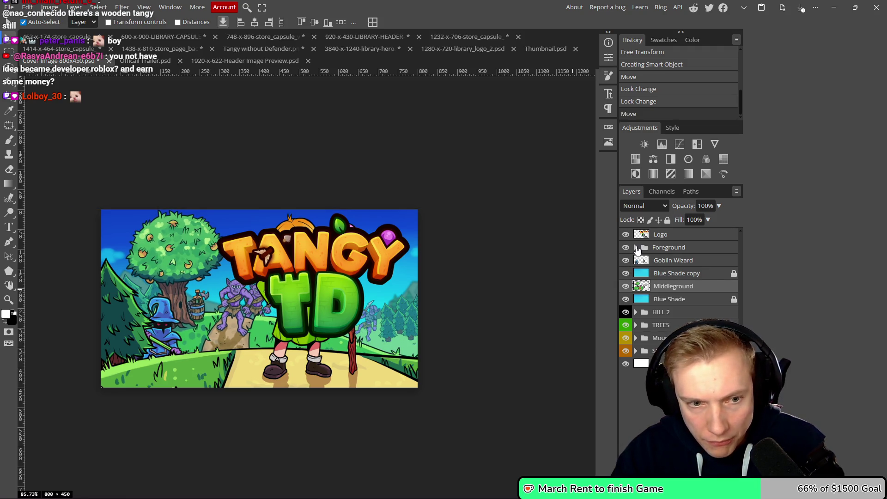
right_click(685, 252)
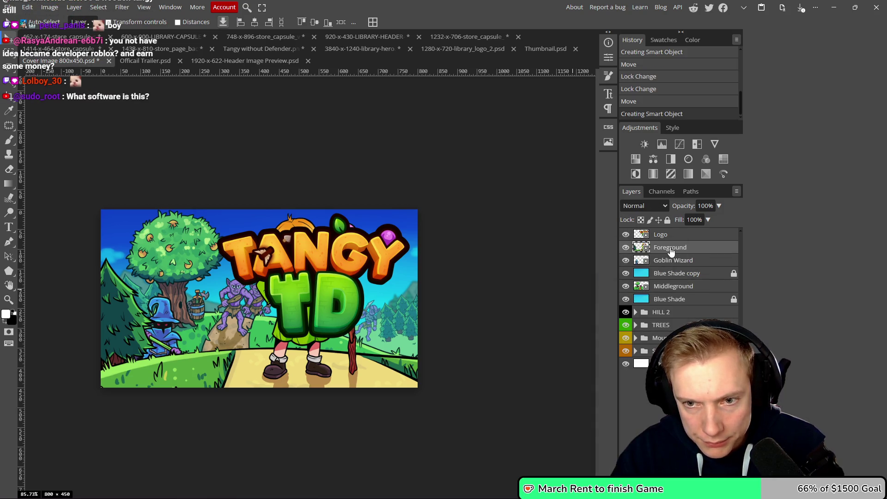
mouse_move(261, 335)
mouse_down()
mouse_move(209, 360)
mouse_move(168, 354)
mouse_move(331, 361)
mouse_move(156, 361)
mouse_move(175, 360)
mouse_up()
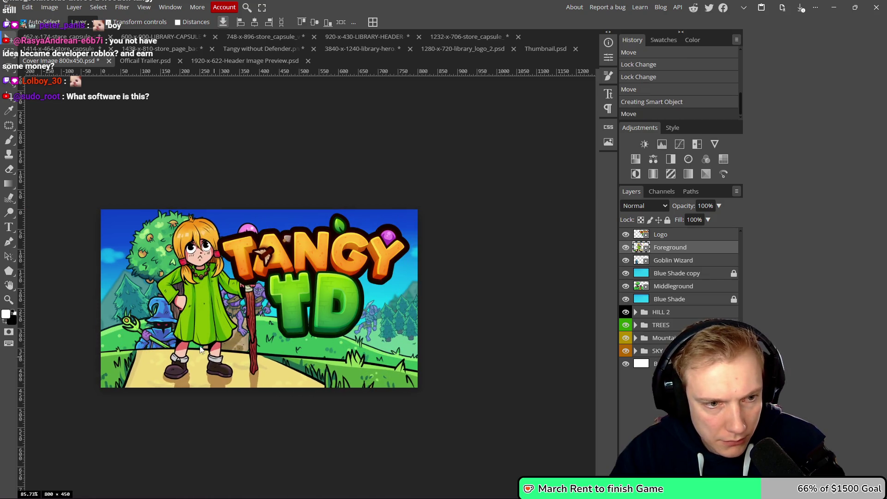
- Reposition the Goblin Wizard, tree and Foreground artwork toward the upper left
mouse_move(132, 290)
mouse_down()
mouse_move(123, 249)
mouse_move(115, 248)
mouse_up()
mouse_move(143, 326)
mouse_down()
mouse_move(118, 339)
mouse_move(193, 321)
mouse_move(183, 325)
mouse_up()
drag(342, 281, 324, 268)
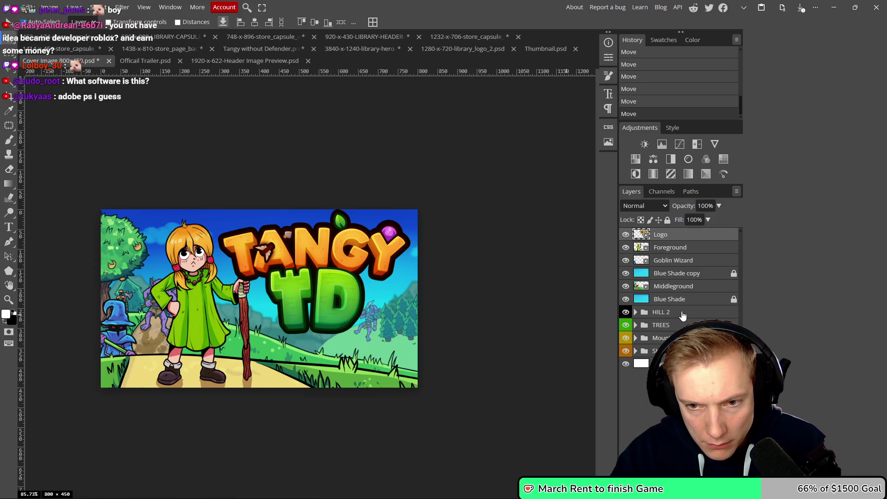
- Convert the HILL 2 group to a smart object and shift its hills and bushes
click(625, 313)
click(625, 313)
click(626, 314)
click(626, 315)
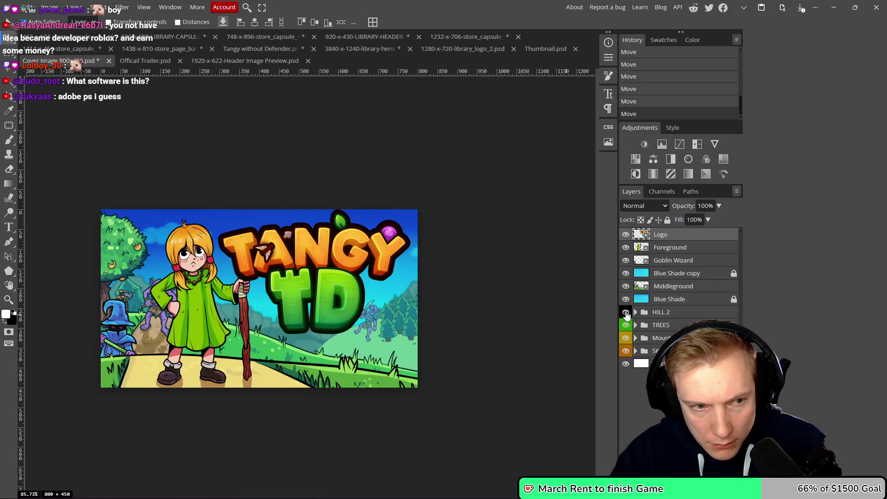
click(626, 314)
click(626, 314)
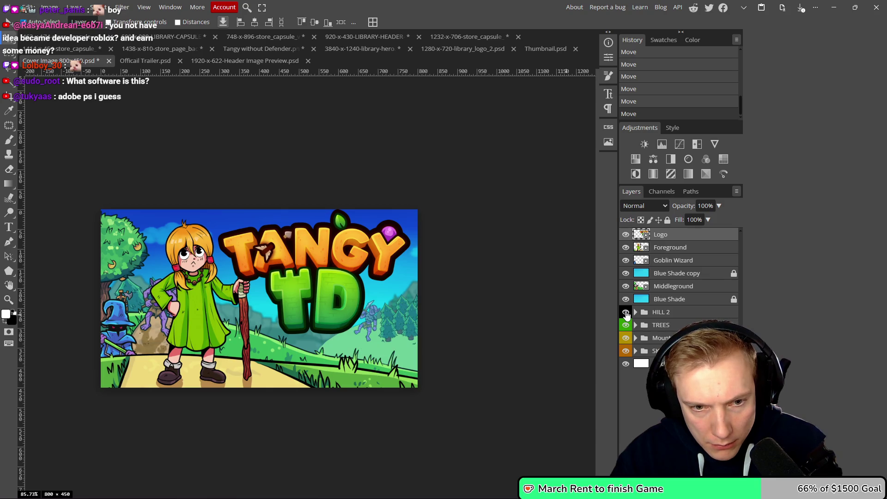
click(626, 314)
click(626, 315)
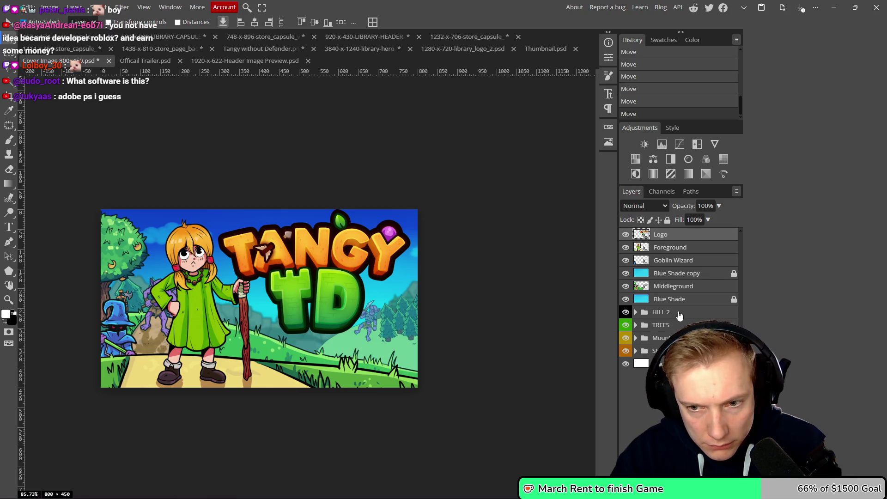
right_click(679, 315)
click(624, 328)
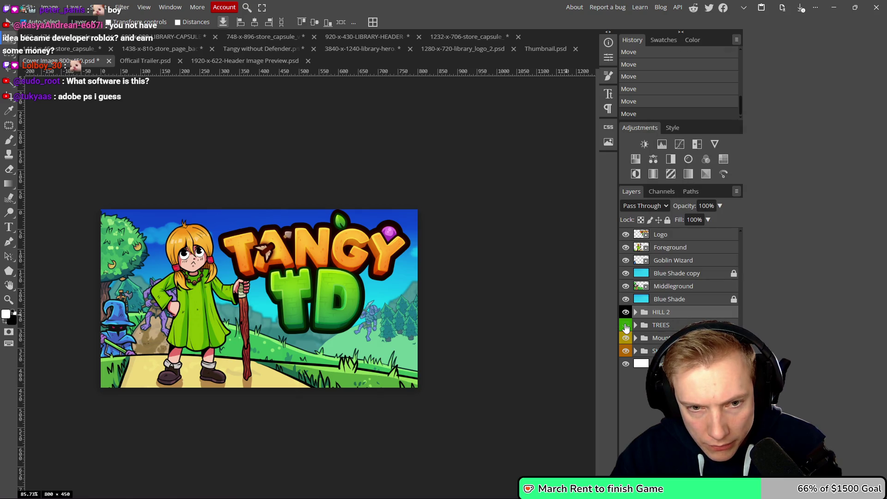
right_click(676, 313)
click(693, 138)
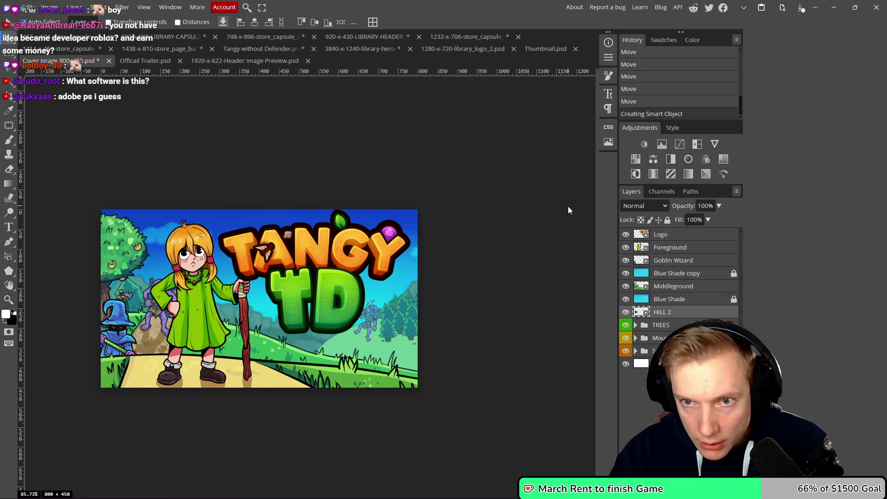
mouse_move(402, 341)
mouse_down()
mouse_move(381, 334)
mouse_move(378, 346)
mouse_up()
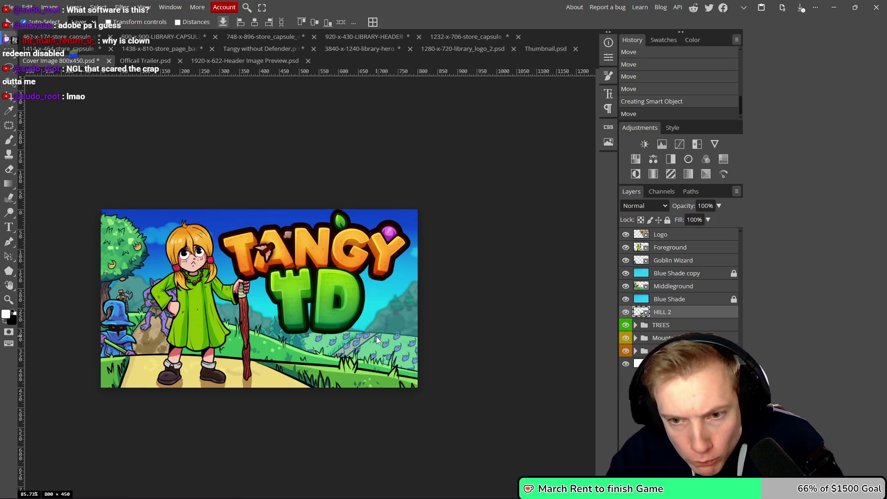
- Convert the TREES group to a smart object, undo its test moves, and lock the SKY group
click(658, 327)
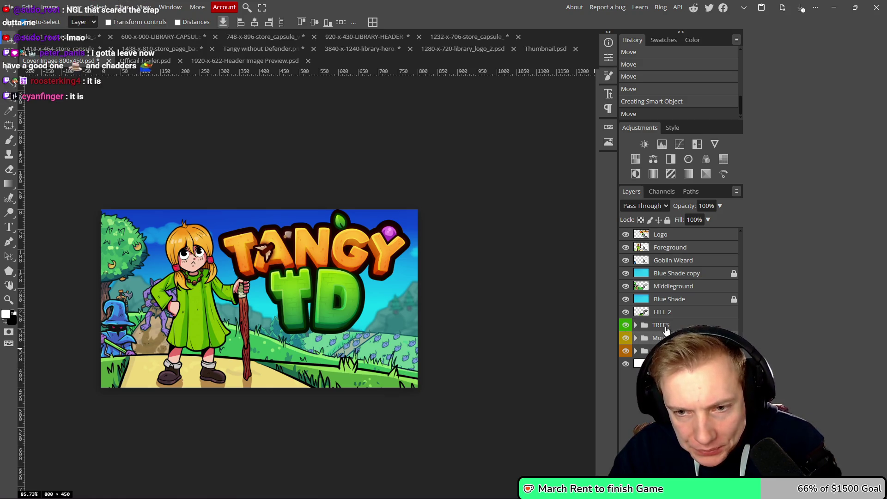
right_click(679, 327)
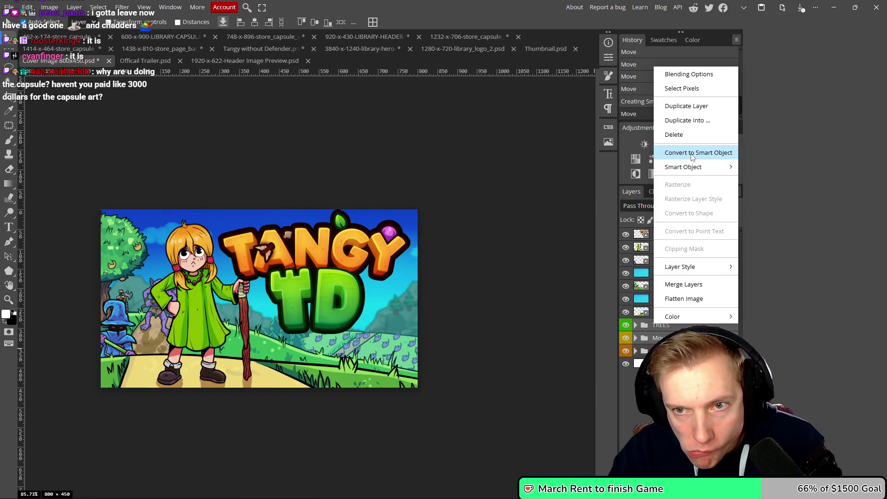
click(688, 151)
drag(411, 307, 393, 326)
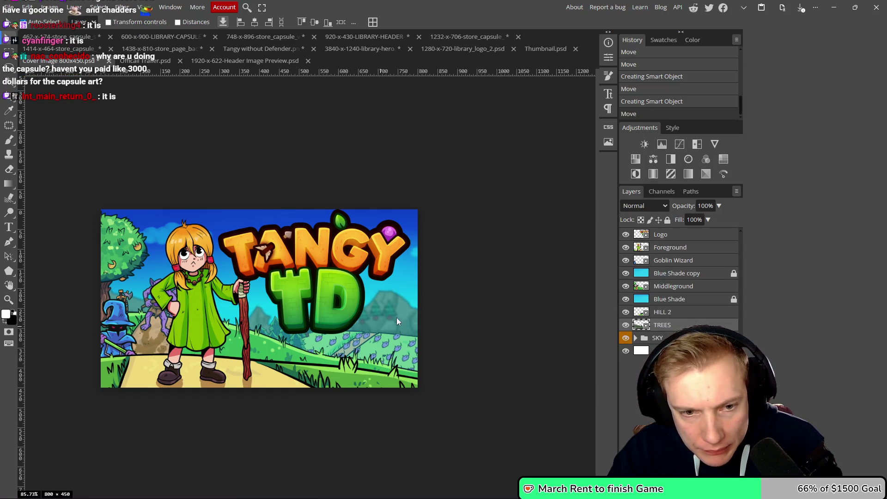
mouse_move(404, 317)
mouse_down()
mouse_move(389, 296)
mouse_move(389, 318)
mouse_move(401, 309)
mouse_move(385, 327)
mouse_move(392, 318)
mouse_up()
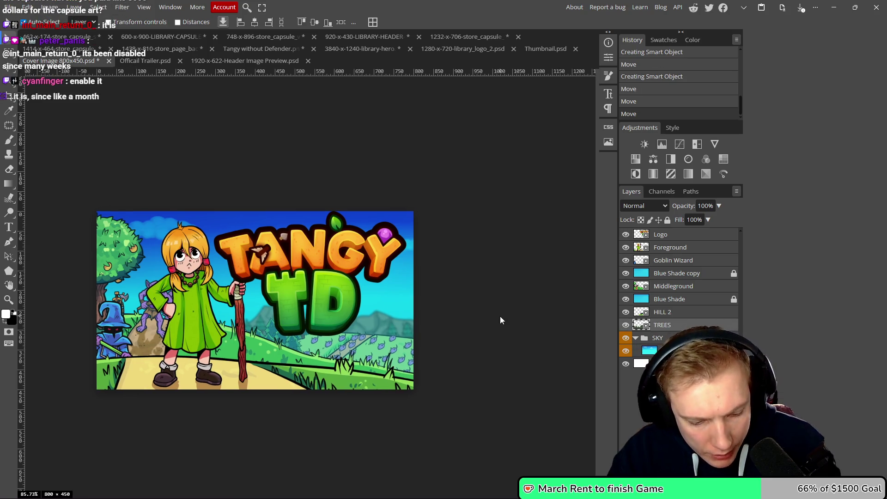
key(ctrl+z)
key(ctrl+z)
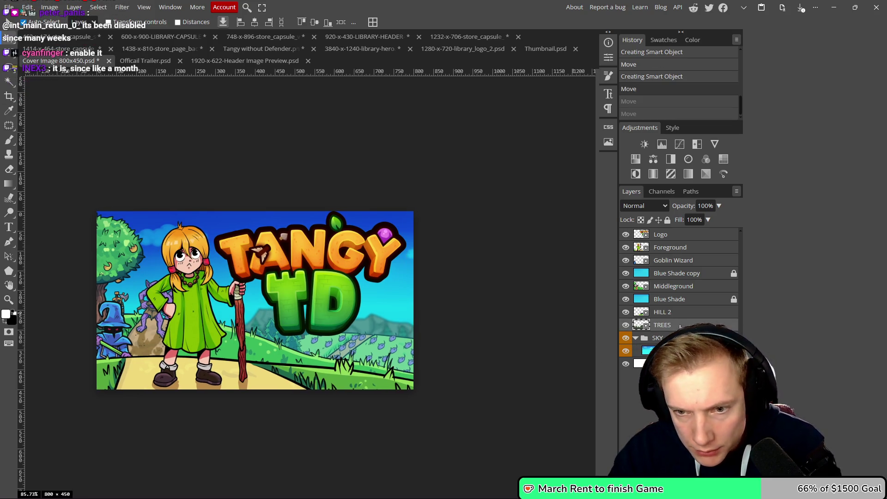
click(636, 339)
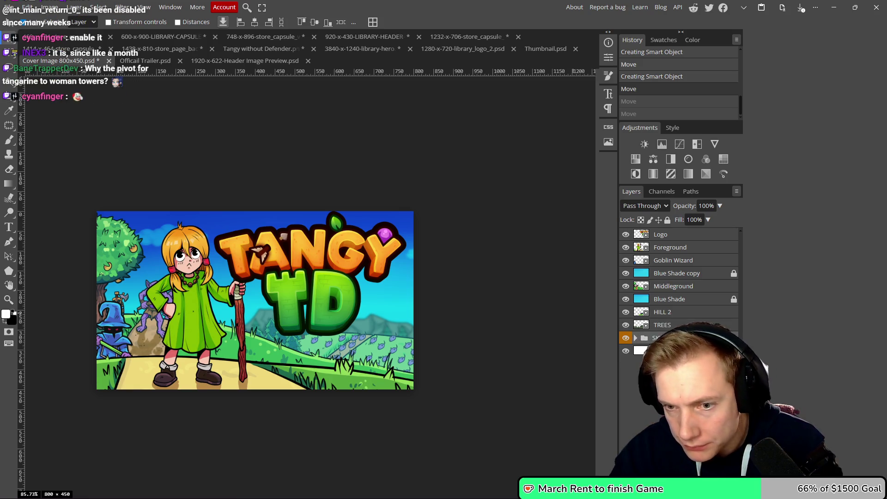
click(667, 220)
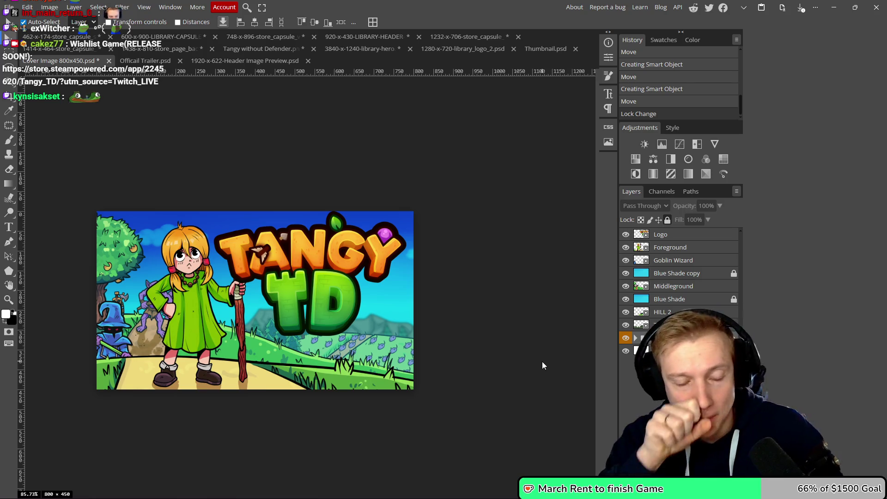
- Move the girl further left and shrink and reposition the Tangy TD logo
drag(204, 323, 177, 311)
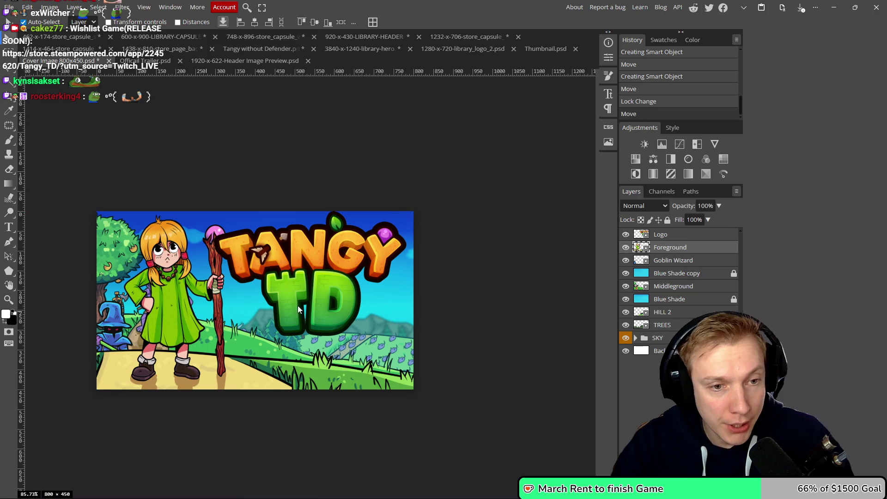
click(293, 278)
key(ctrl+t)
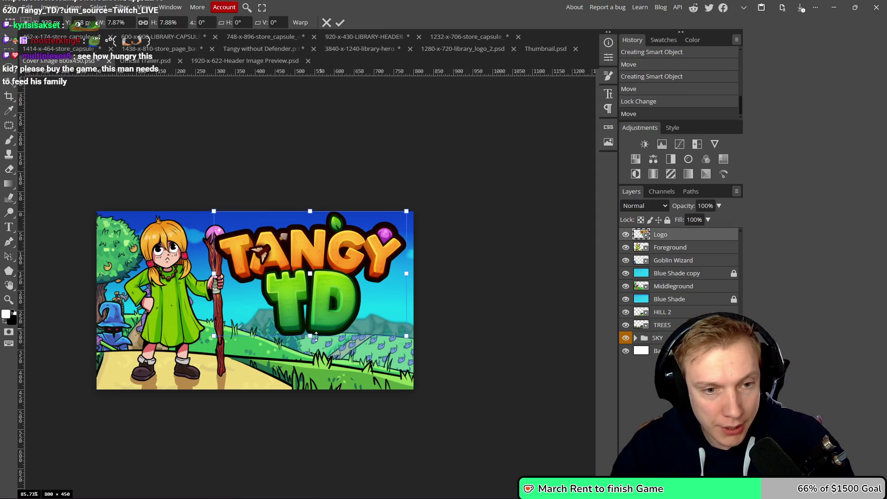
drag(402, 330, 389, 313)
drag(322, 277, 326, 278)
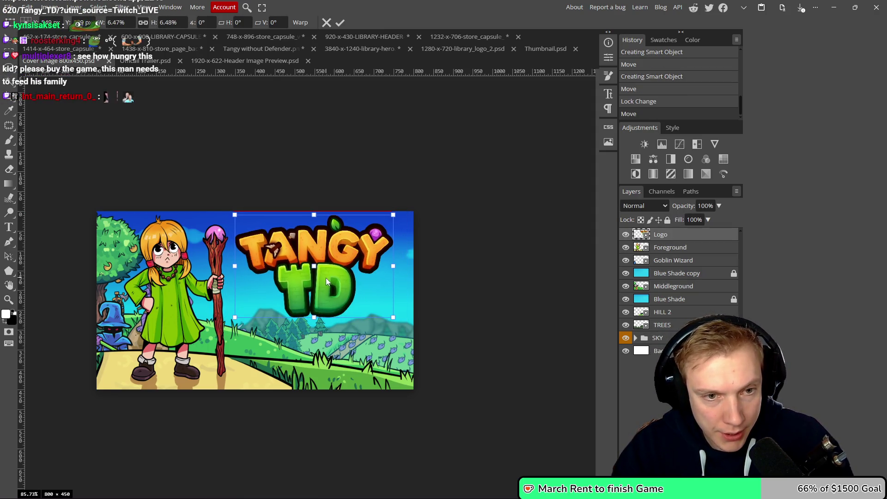
click(340, 22)
drag(387, 248, 361, 213)
- Add white 'Oranges?' text and position it beneath the logo
key(t)
click(275, 302)
text(Oranges?)
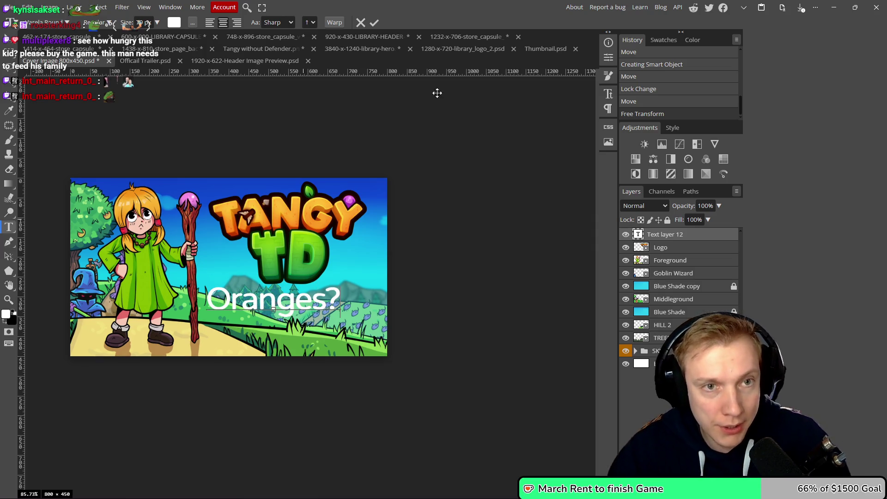
click(374, 22)
key(v)
drag(282, 304, 299, 309)
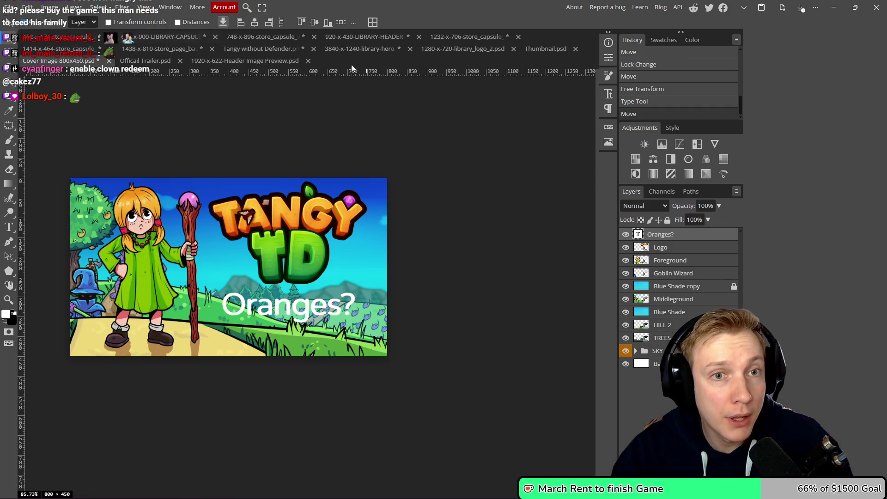
click(373, 23)
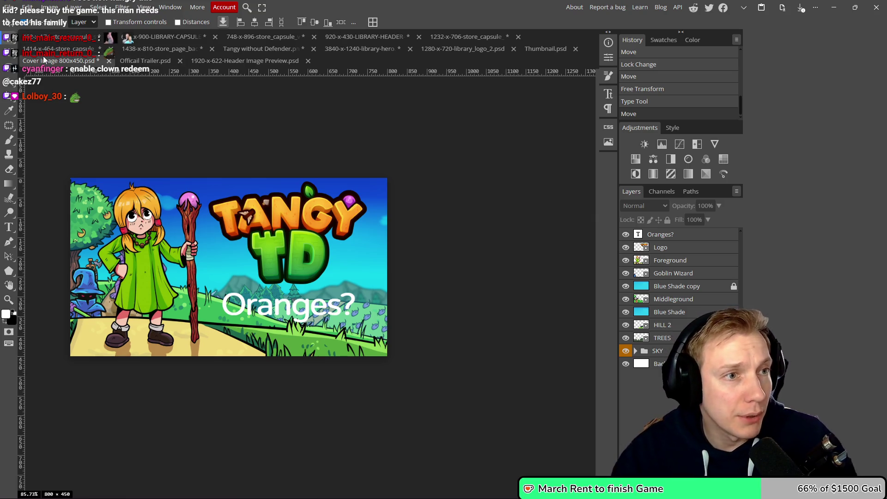
- Inspect the Type tool presets, text options and Character/Paragraph panel, then switch to the browser
key(t)
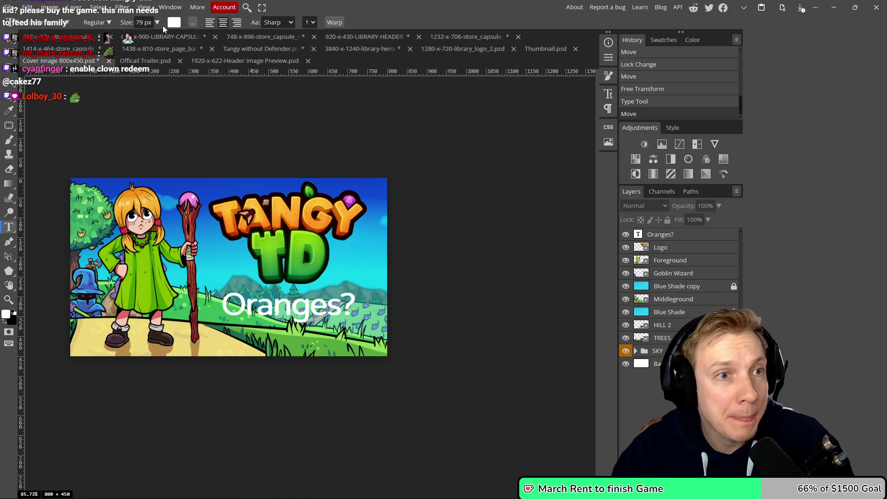
click(15, 24)
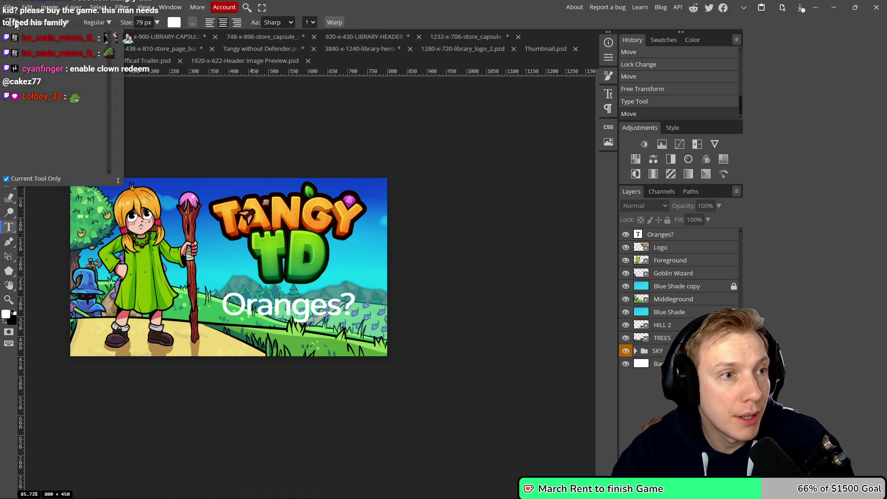
click(315, 22)
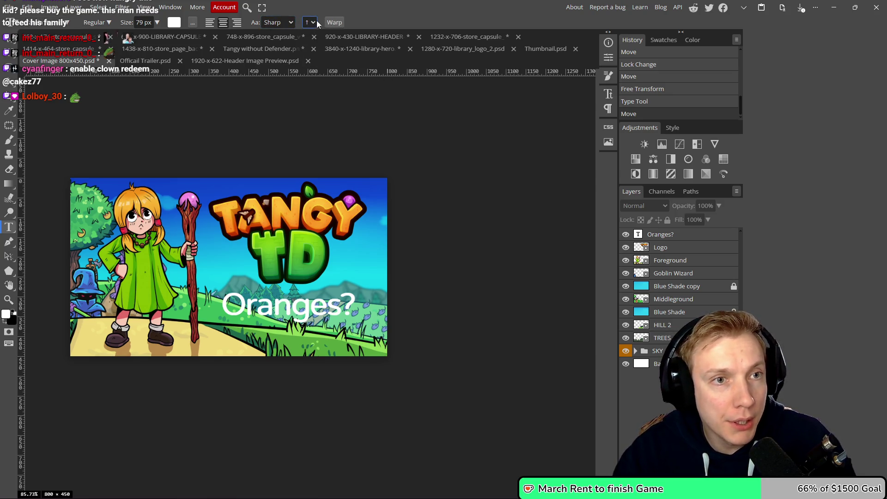
click(192, 21)
click(196, 67)
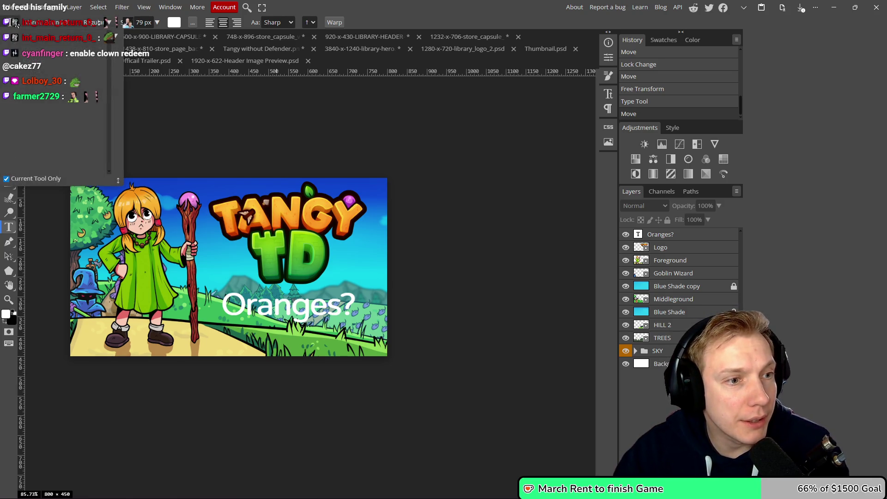
click(608, 42)
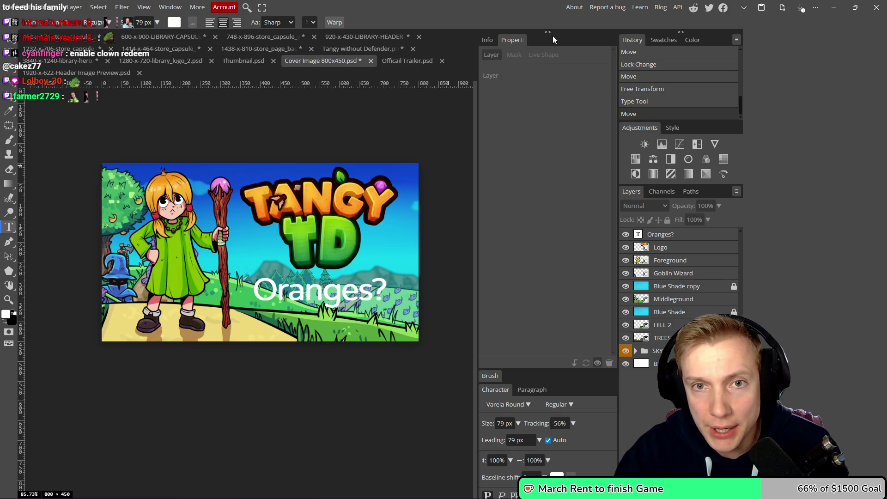
click(547, 32)
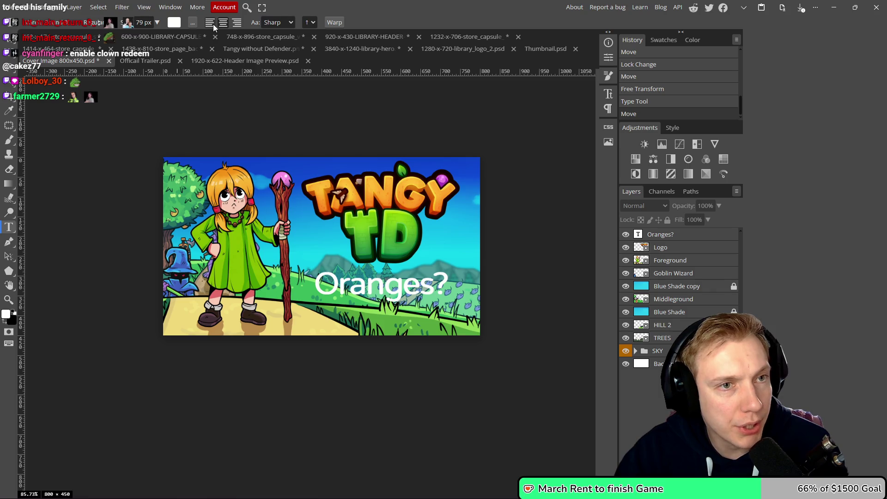
click(193, 22)
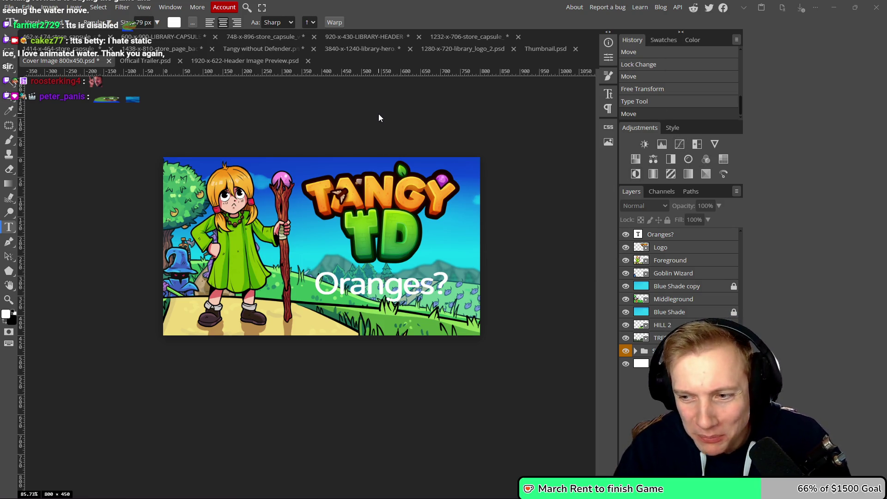
key(alt+Tab)
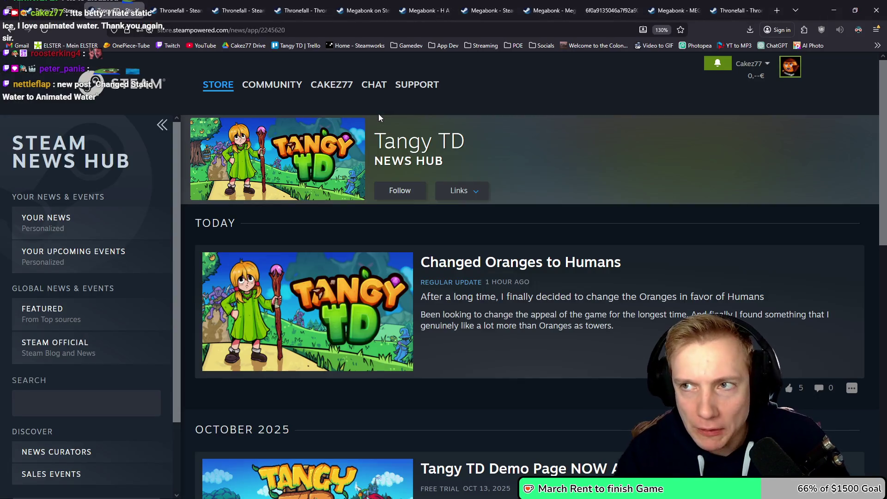
- Google 'photopea warp tetx' in a new tab and open the How to Create Warp Text tutorial
key(ctrl+t)
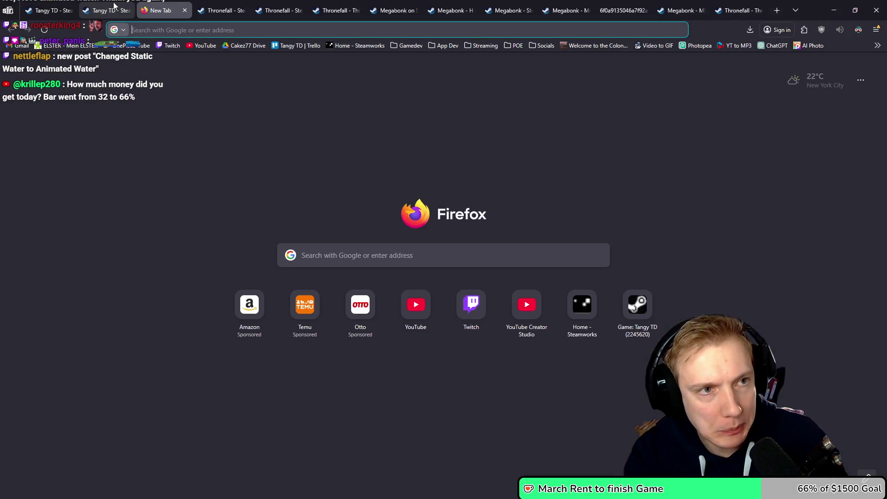
text(photopea )
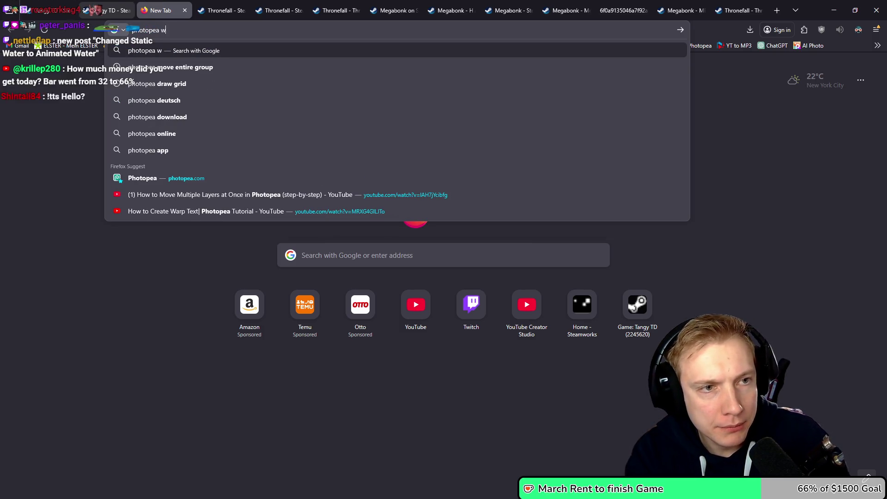
text(warp tetx)
key(Return)
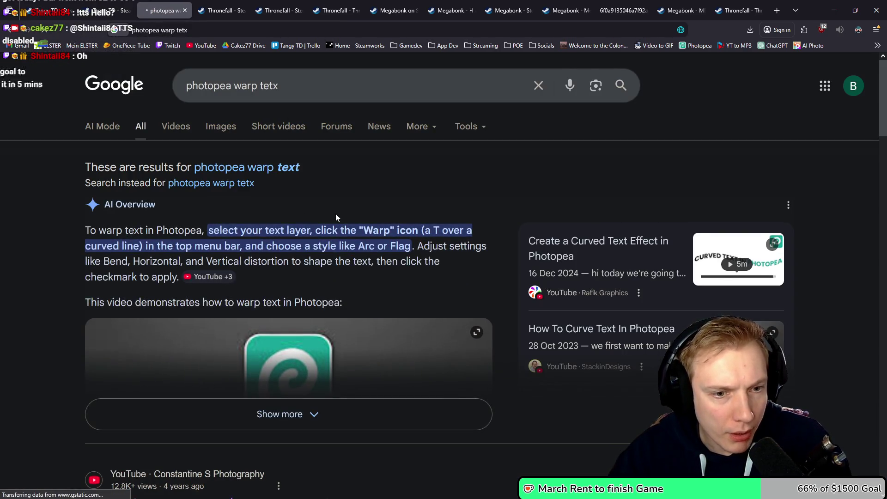
scroll(262, 170, down, 2)
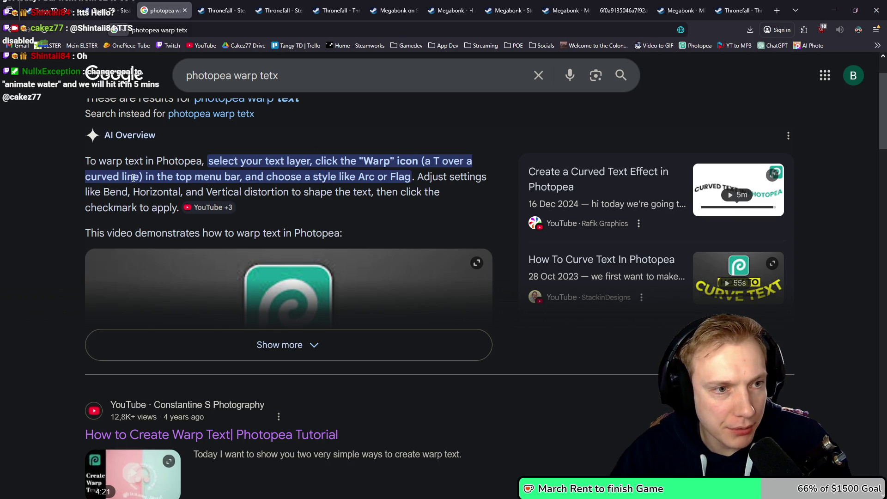
scroll(365, 208, down, 3)
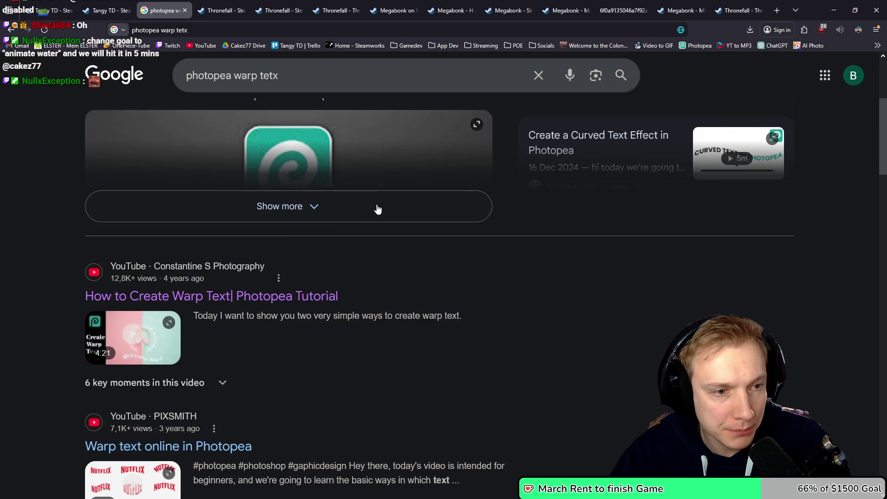
click(230, 291)
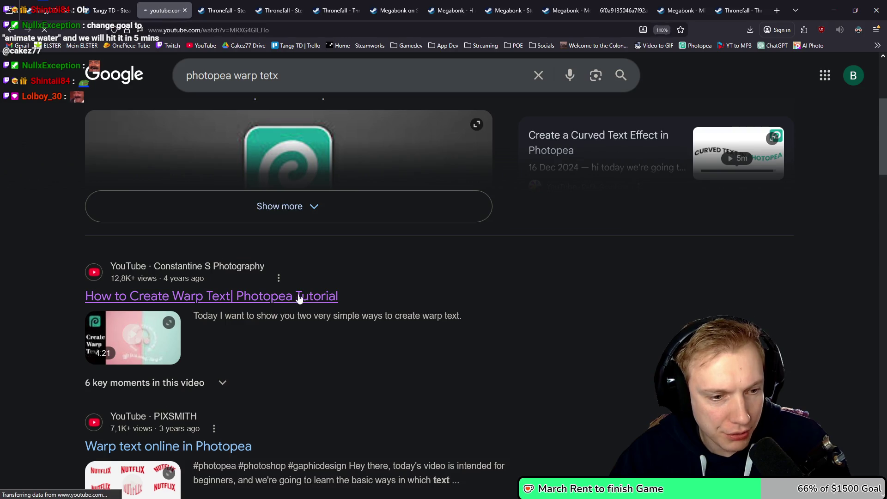
- Start playing the How to Create Warp Text tutorial after briefly trying full-screen
scroll(111, 325, down, 3)
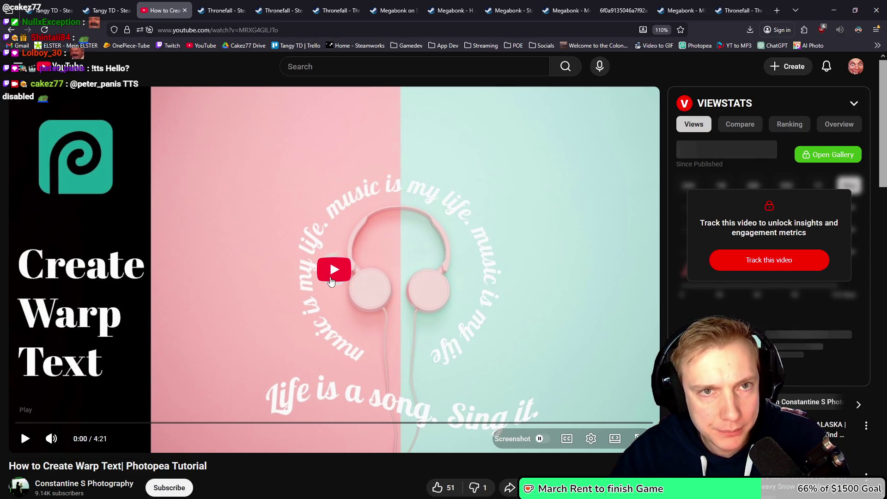
double_click(329, 281)
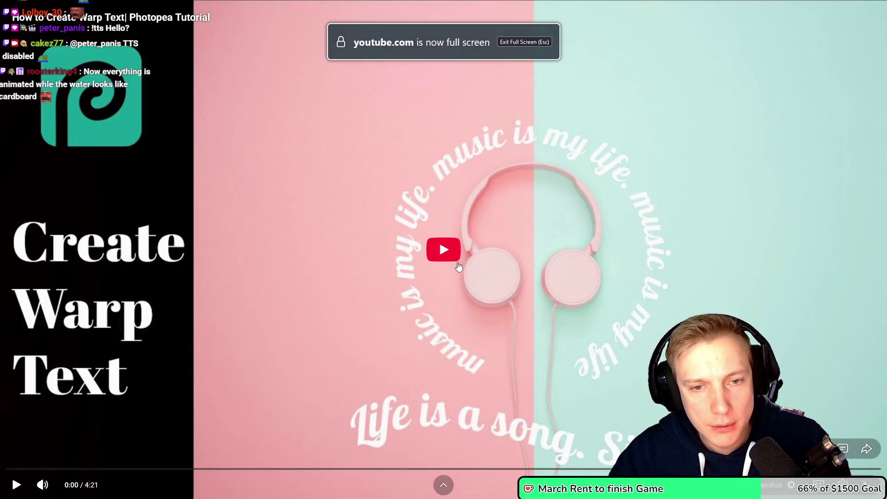
double_click(444, 262)
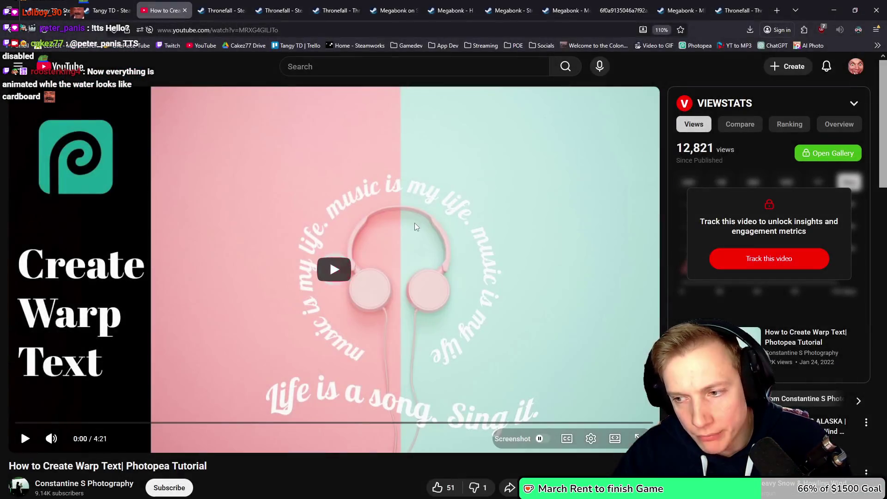
click(308, 238)
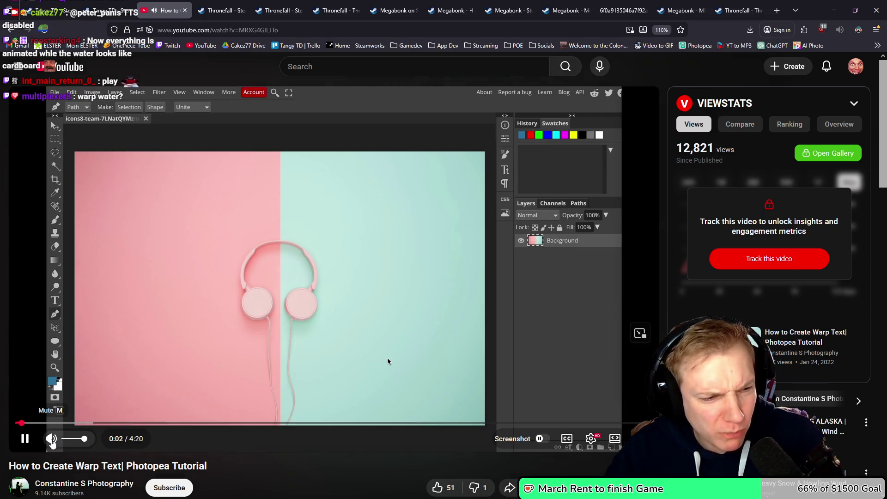
- Mute the video, pause at 0:39 on the warp style list, and return to Photopea
click(51, 440)
click(69, 422)
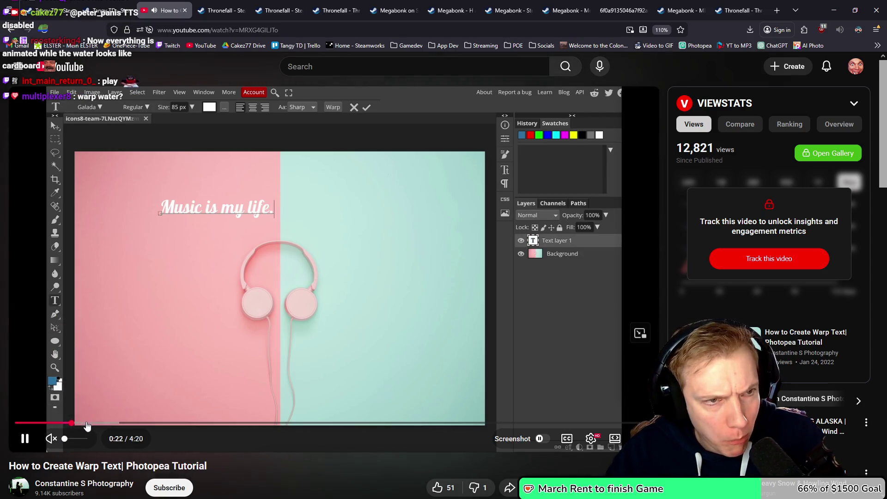
click(109, 424)
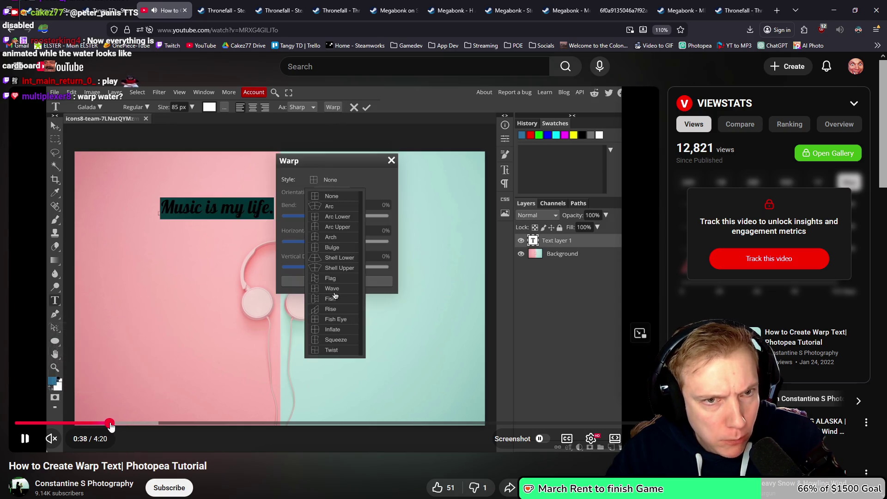
click(392, 148)
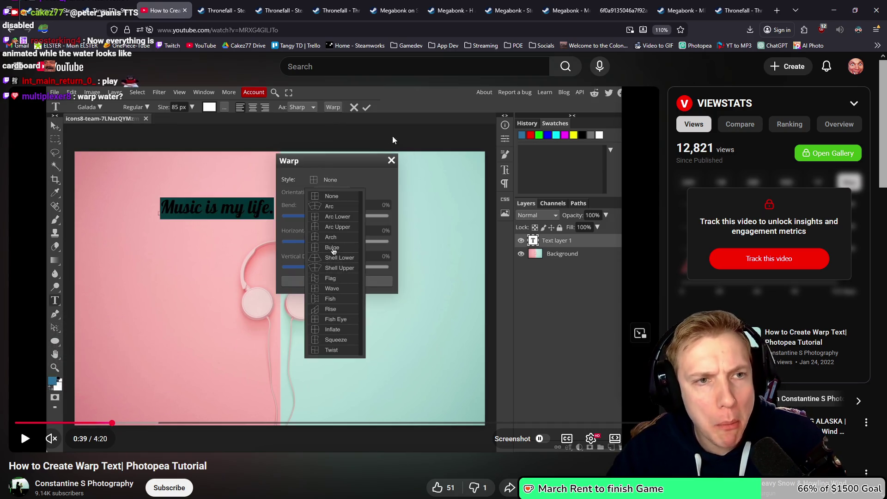
key(alt+Tab)
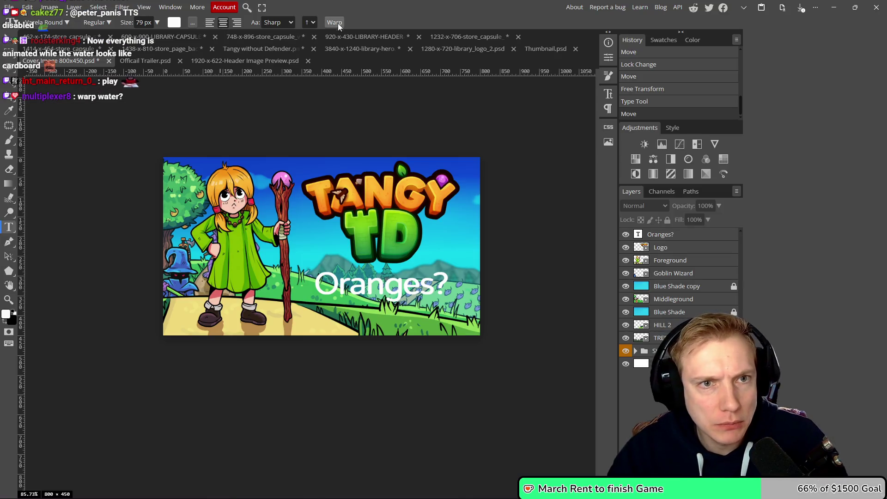
- Try the warp settings on a new empty text layer, then discard it
click(346, 120)
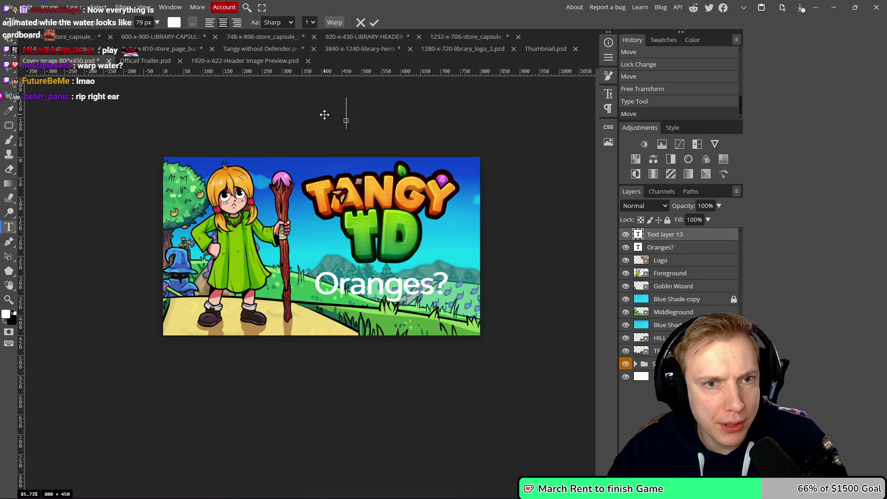
click(336, 23)
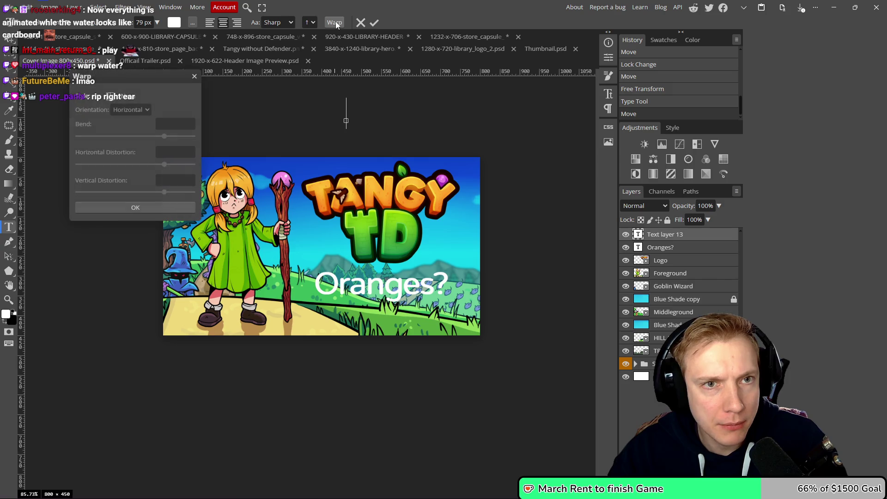
click(116, 99)
click(194, 76)
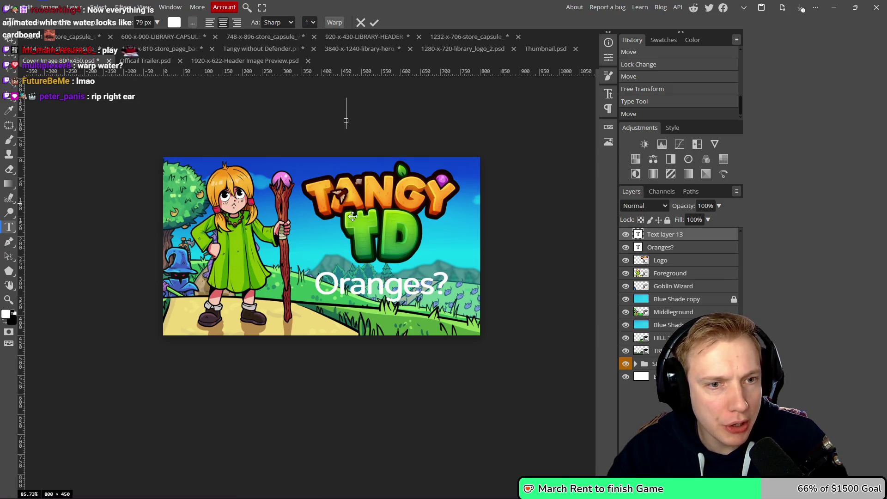
key(Escape)
- Apply an Arc warp with about 18% bend to the Oranges? text
click(376, 276)
key(Escape)
click(382, 289)
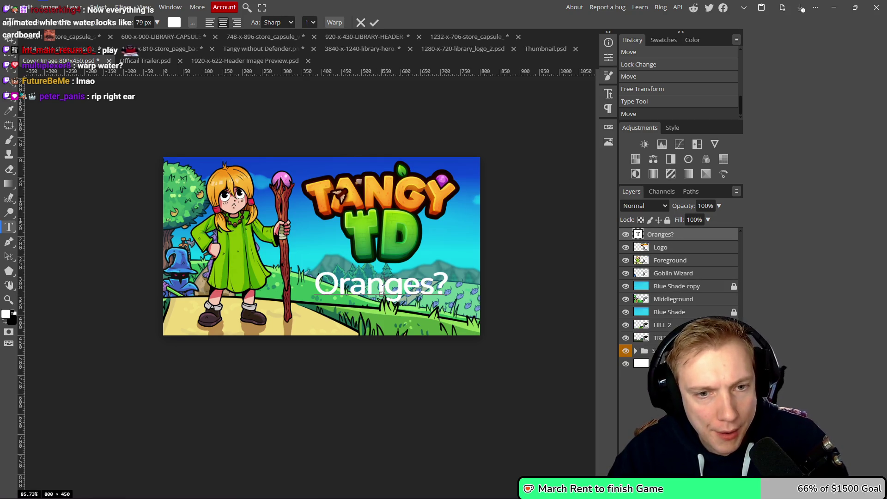
click(341, 24)
click(118, 100)
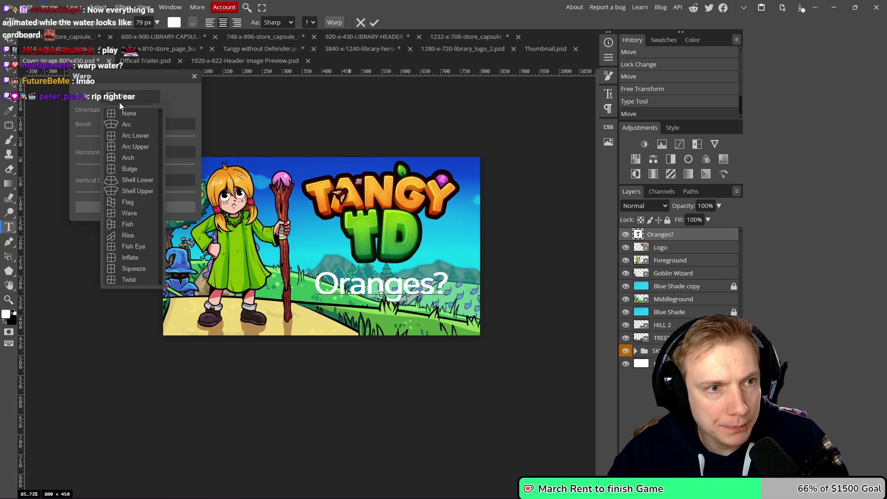
click(114, 125)
drag(164, 136, 147, 140)
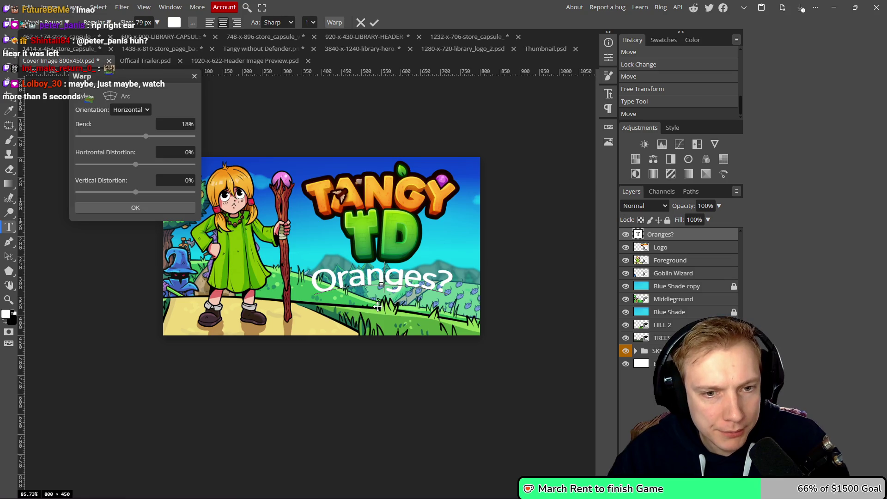
click(134, 208)
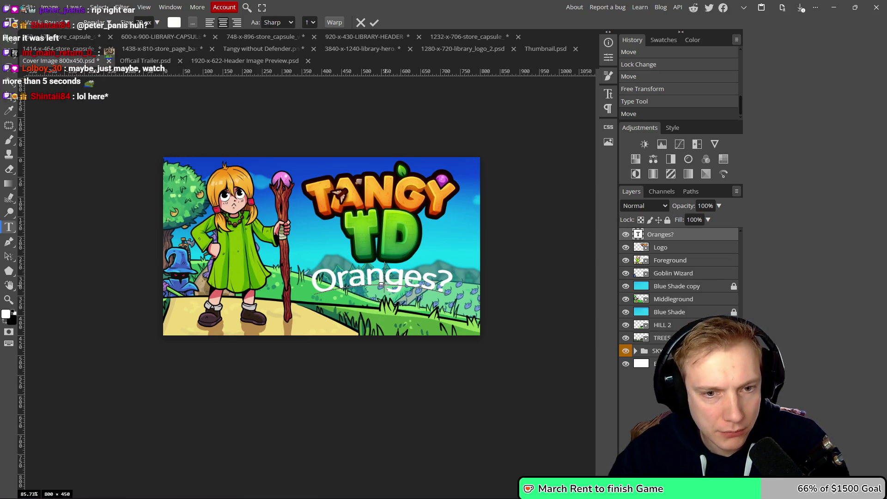
- Nudge the warped Oranges? slightly down and commit the text edit
drag(383, 311, 386, 323)
click(373, 24)
scroll(464, 197, down, 2)
scroll(471, 199, up, 4)
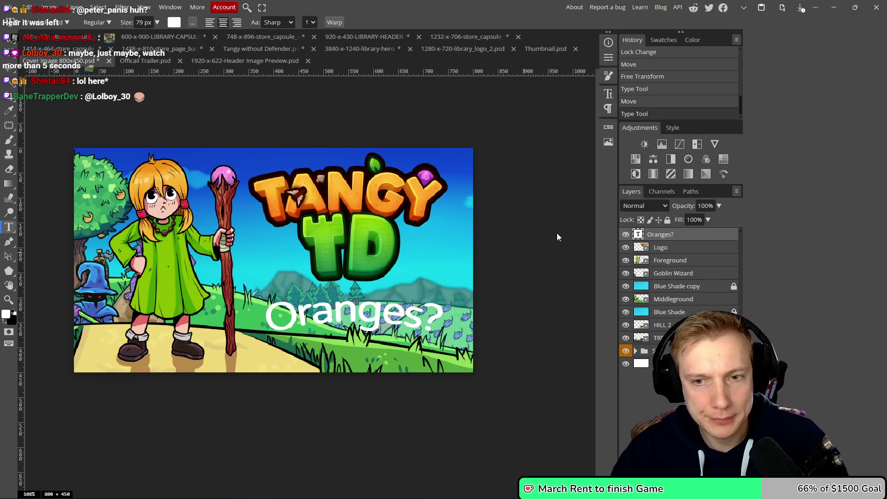
- Add a Gradient Overlay to Oranges? and open its gradient editor
double_click(689, 234)
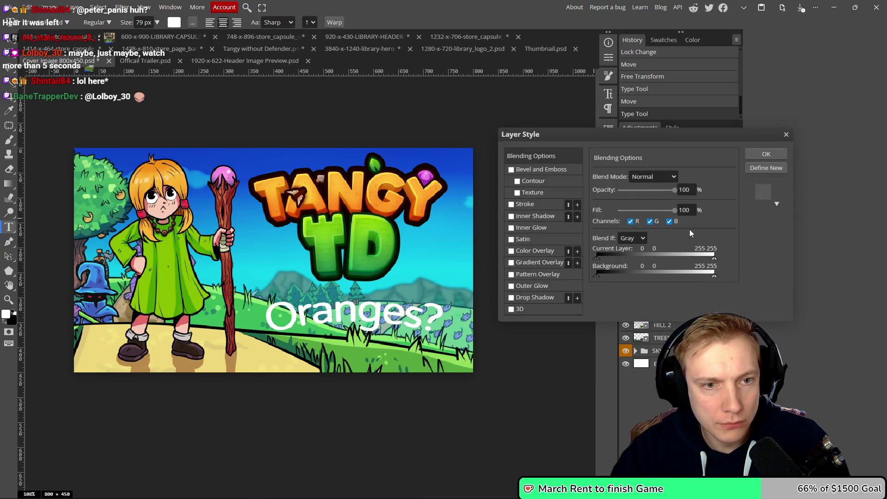
click(511, 262)
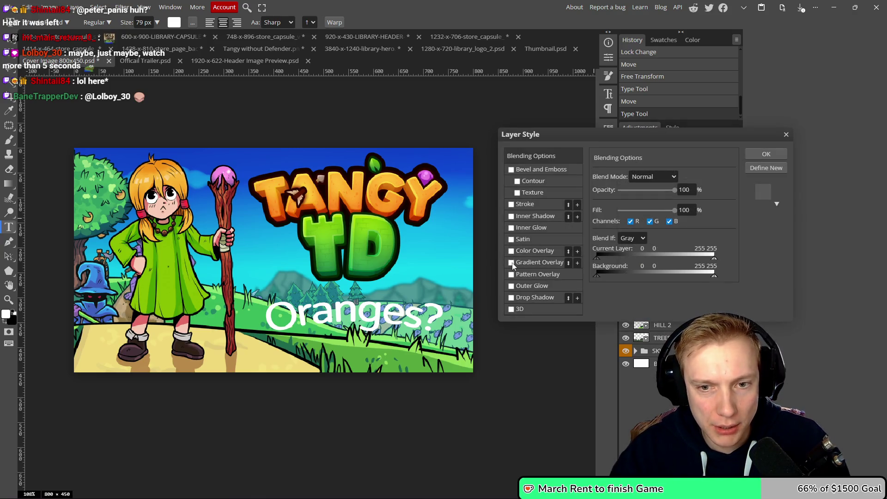
click(548, 262)
click(641, 202)
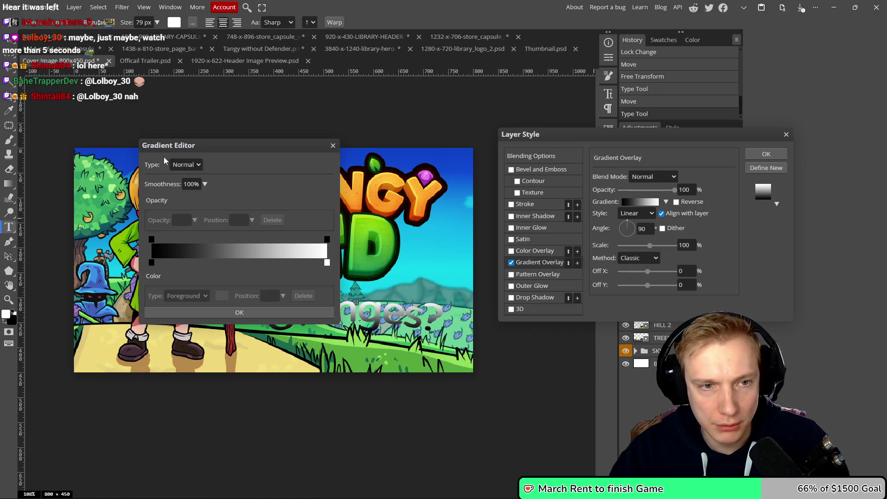
mouse_move(240, 145)
mouse_down()
mouse_move(659, 178)
mouse_move(669, 157)
mouse_up()
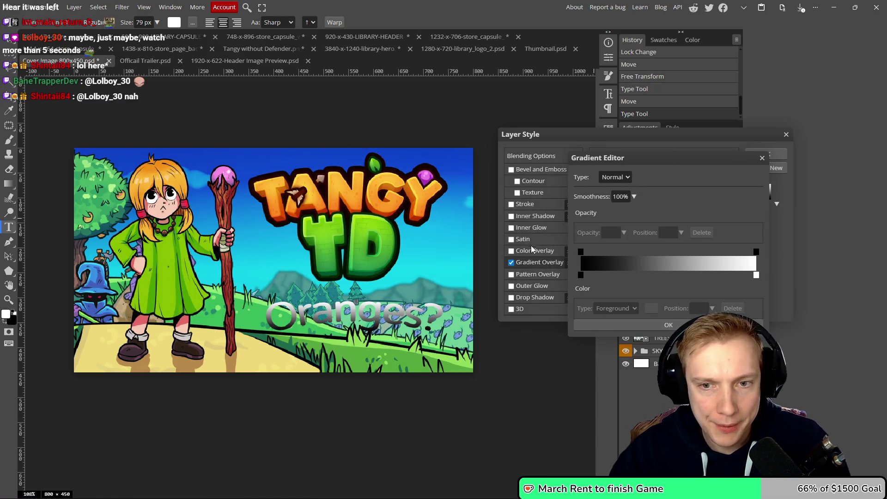
- Set the gradient's left stop to dark orange d14e02
click(580, 275)
click(650, 308)
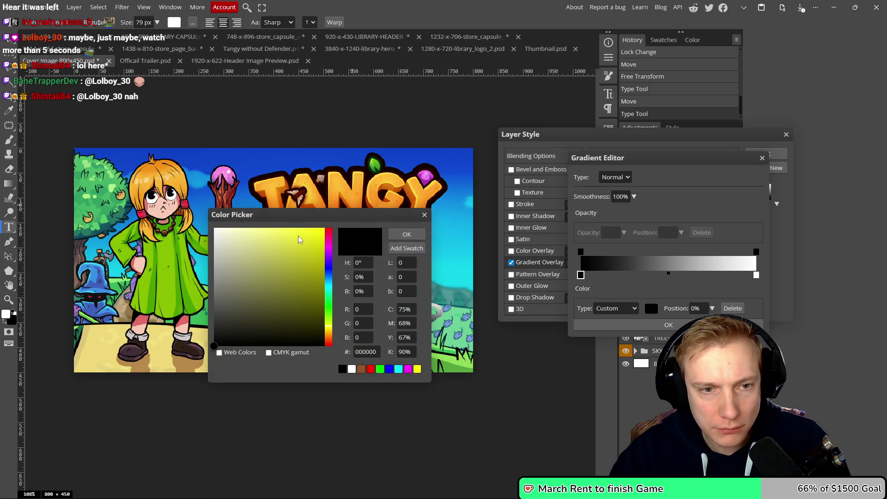
scroll(305, 165, down, 2)
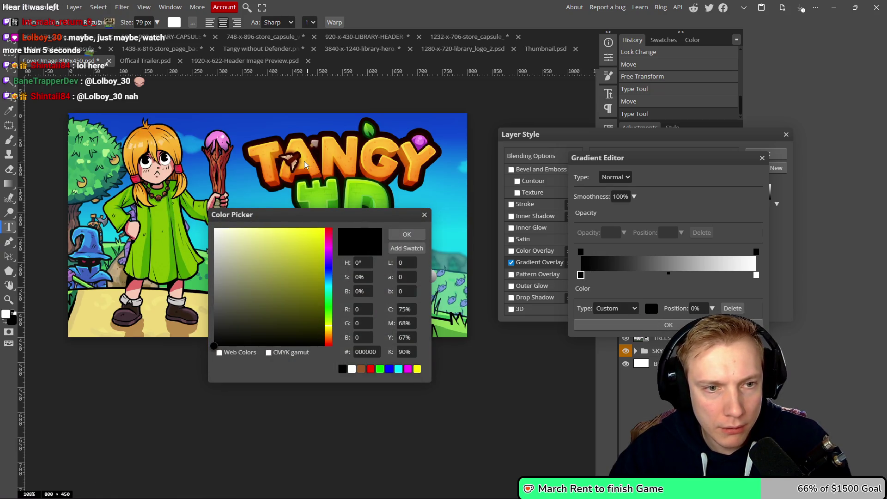
scroll(304, 164, up, 4)
click(351, 194)
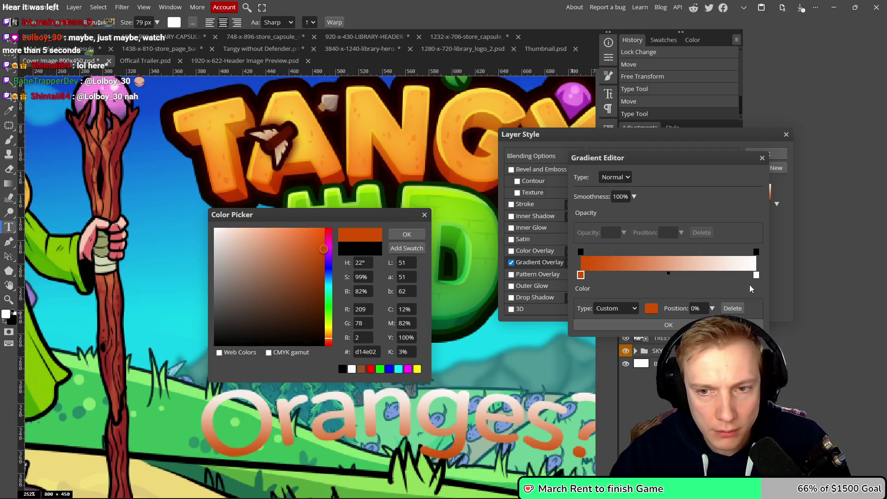
key(Return)
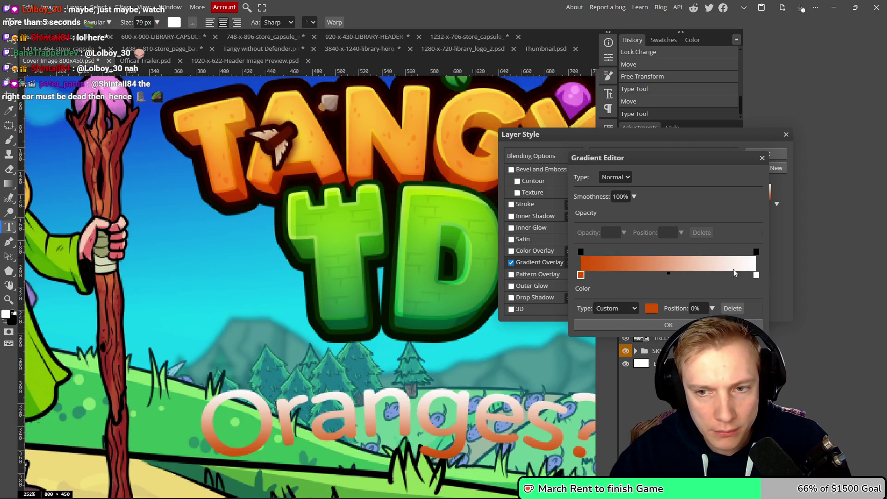
- Set the right stop to a yellow sampled from the TANGY logo lettering
click(756, 275)
click(651, 308)
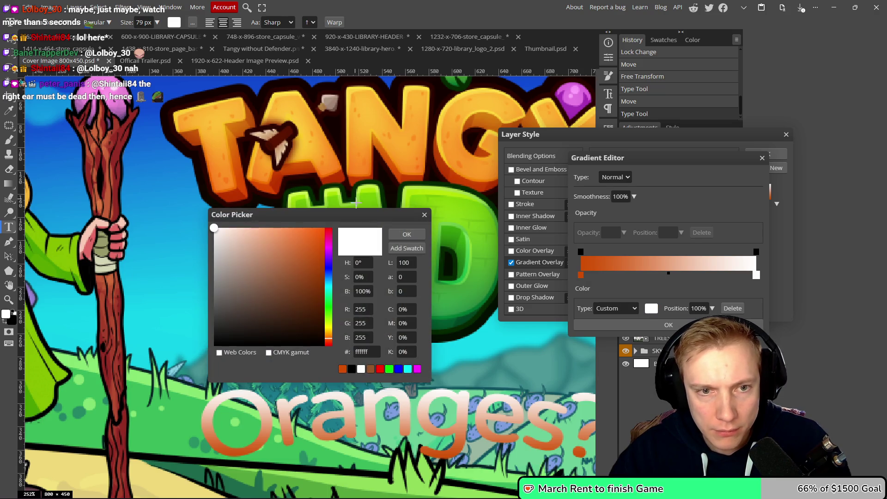
click(409, 88)
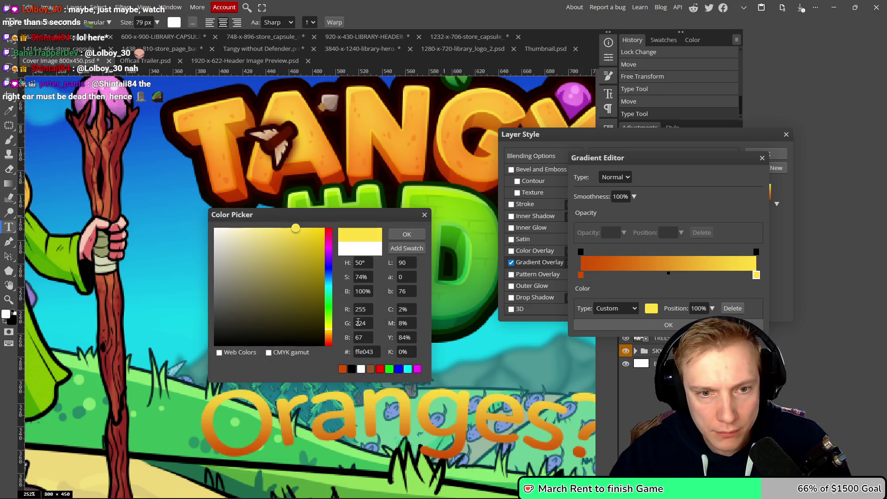
click(402, 236)
scroll(404, 252, down, 4)
scroll(406, 254, up, 2)
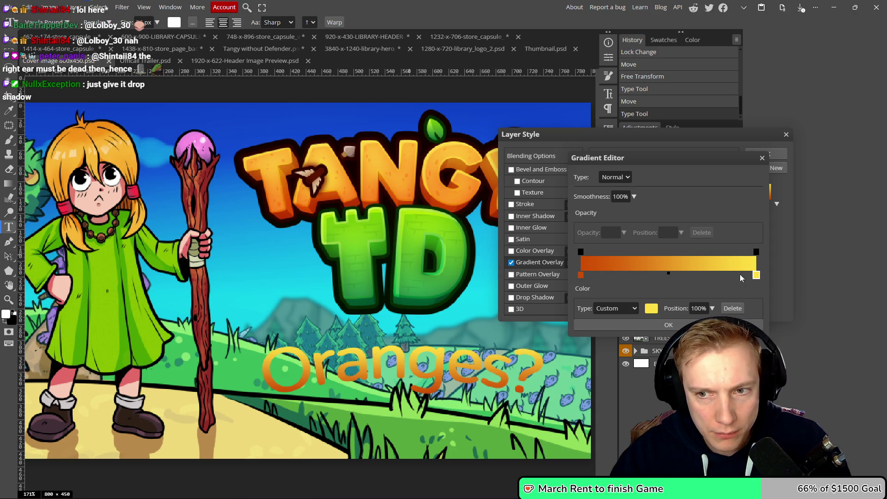
scroll(457, 147, up, 4)
scroll(457, 147, up, 2)
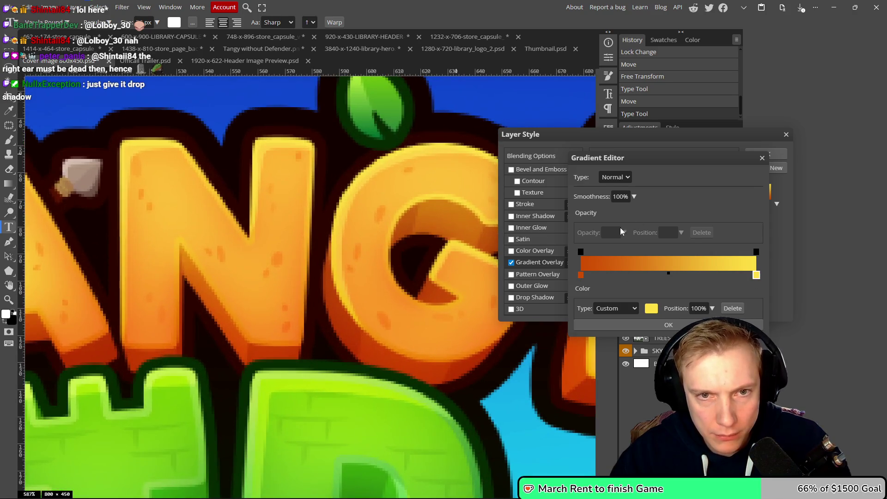
click(650, 308)
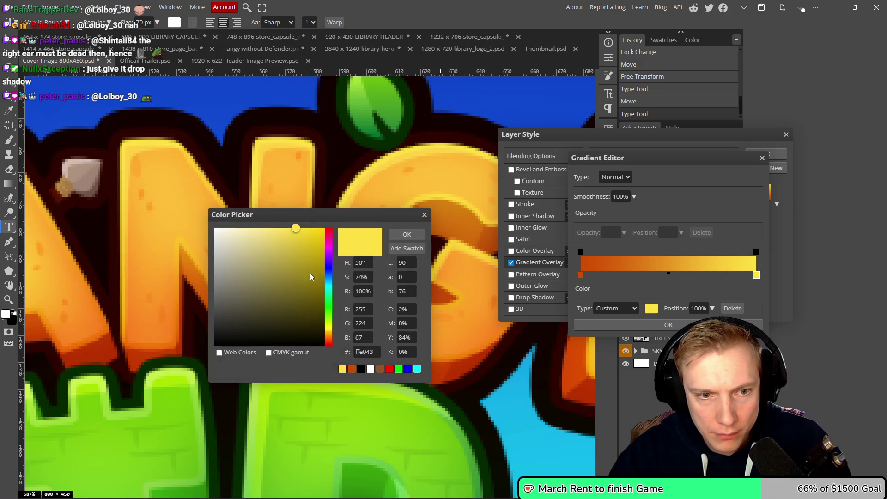
click(426, 151)
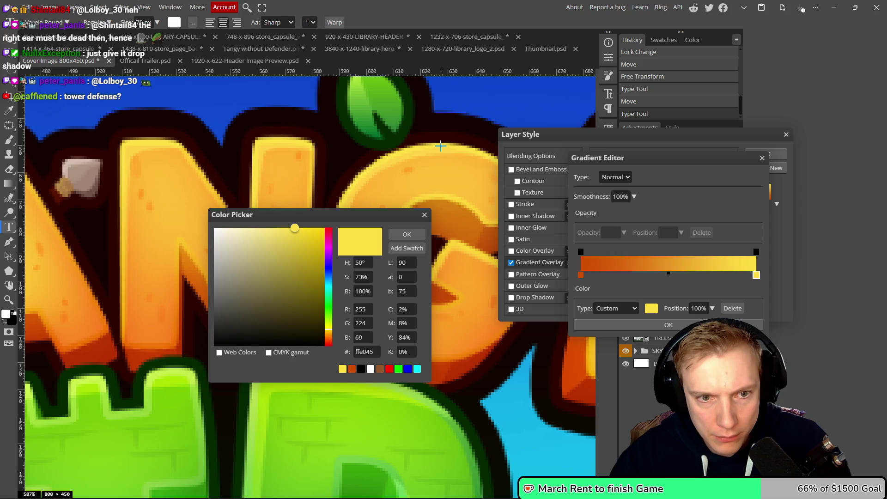
click(406, 234)
scroll(370, 277, down, 5)
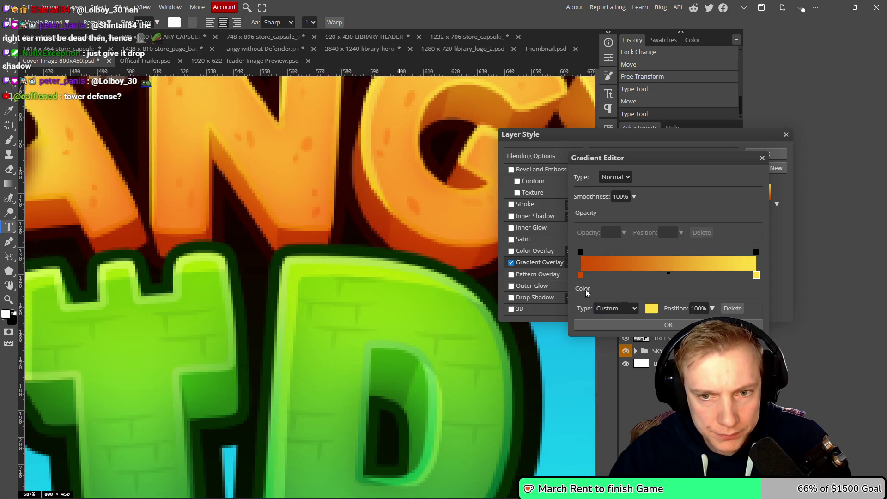
- Change the left stop to lighter orange fc9c26 and apply the gradient overlay
click(580, 275)
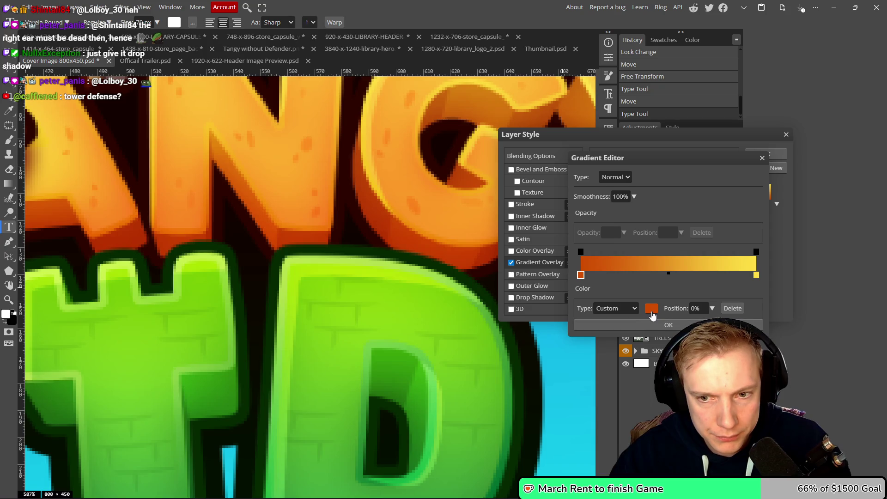
click(651, 315)
click(461, 227)
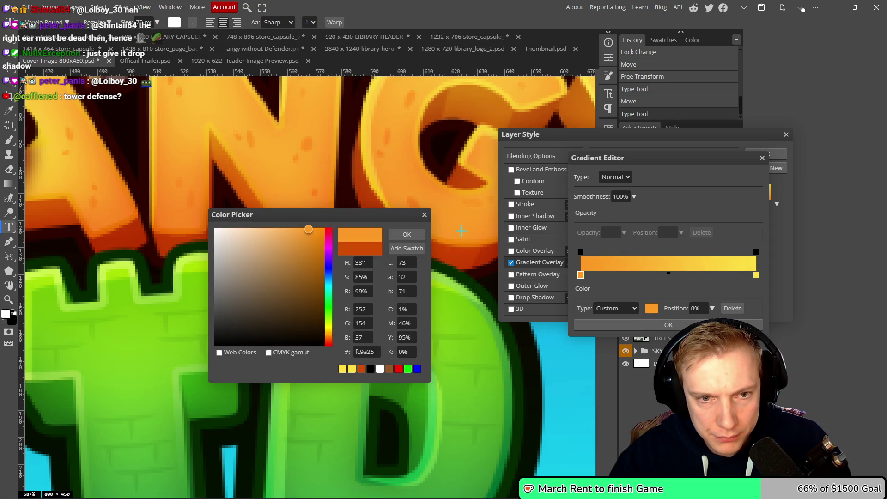
click(419, 235)
scroll(402, 259, down, 8)
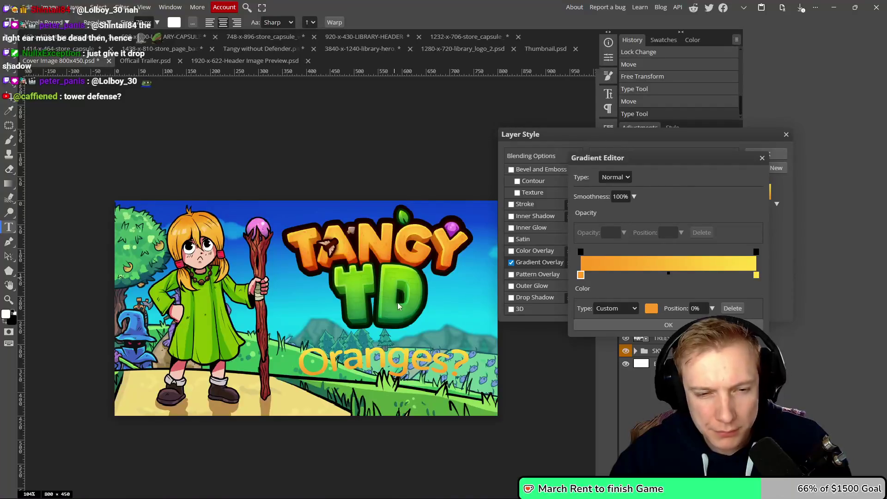
click(640, 325)
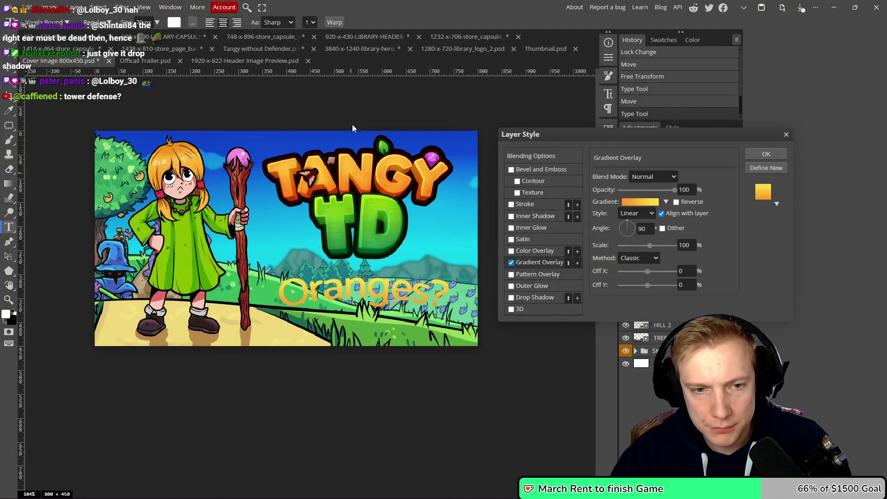
click(766, 155)
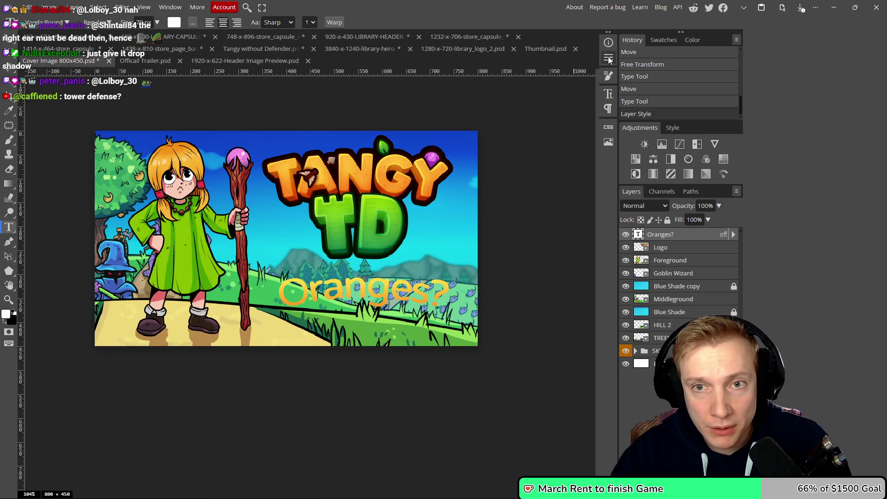
- Enlarge Oranges? to 86 px with automatic leading
click(608, 93)
click(561, 75)
scroll(562, 76, down, 2)
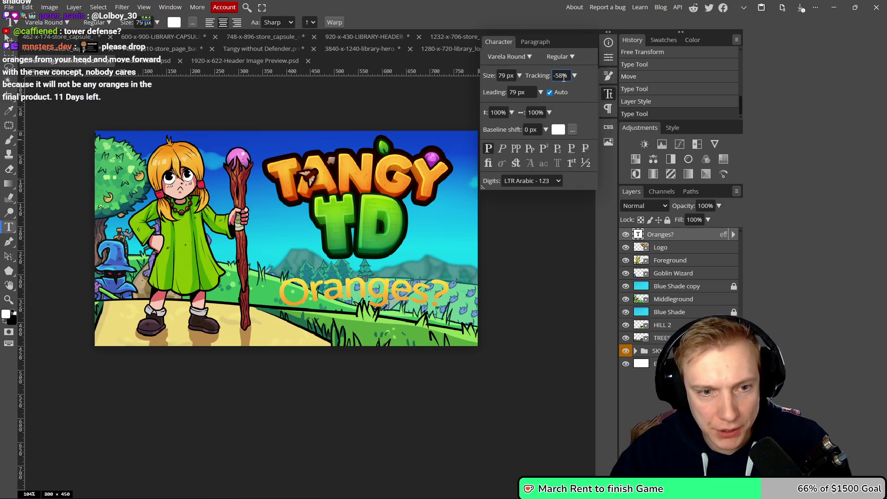
scroll(563, 77, down, 5)
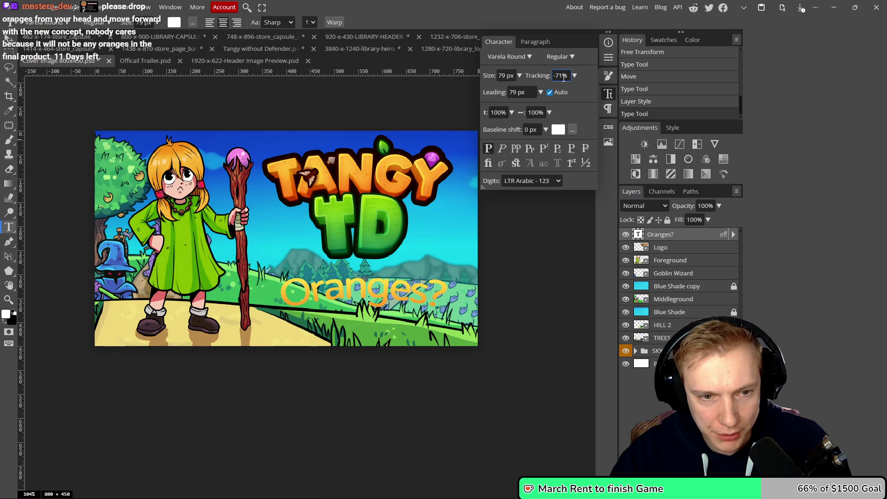
click(503, 76)
scroll(502, 78, up, 5)
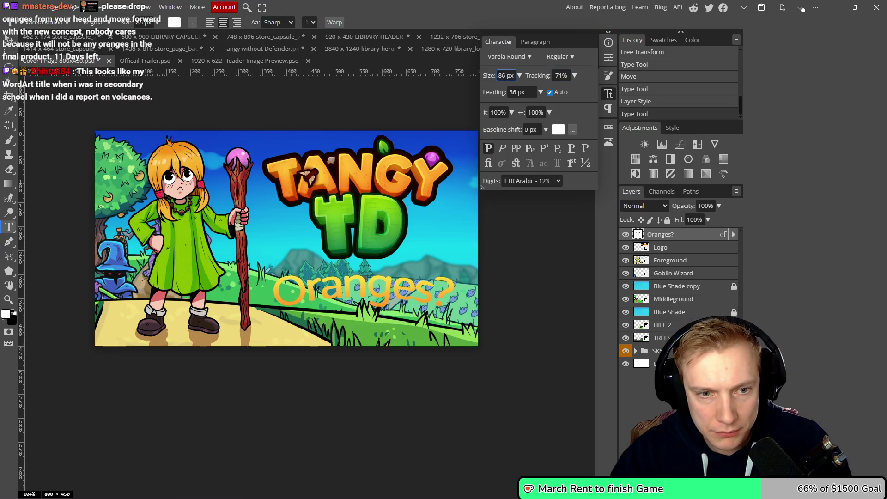
scroll(502, 77, up, 2)
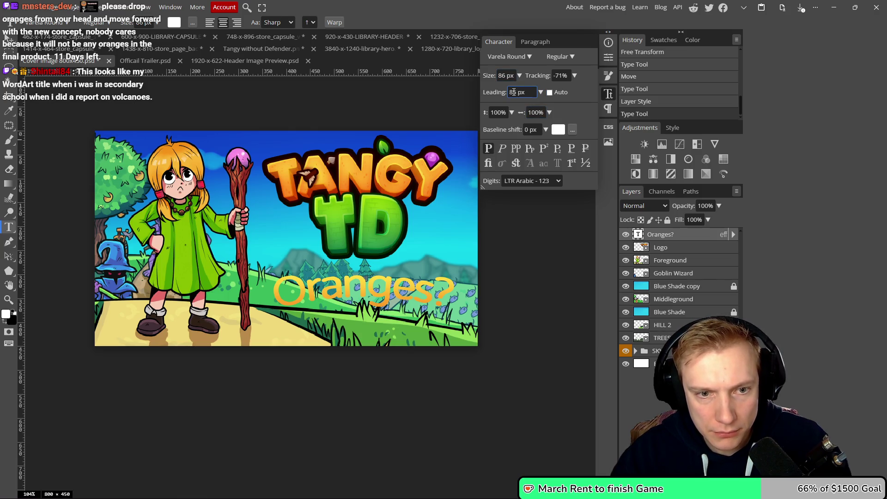
text(70)
scroll(513, 92, down, 15)
click(549, 92)
- Scale Oranges? to 130% vertical and 92% horizontal with -33 tracking, then open its layer styles
click(498, 113)
scroll(498, 114, up, 13)
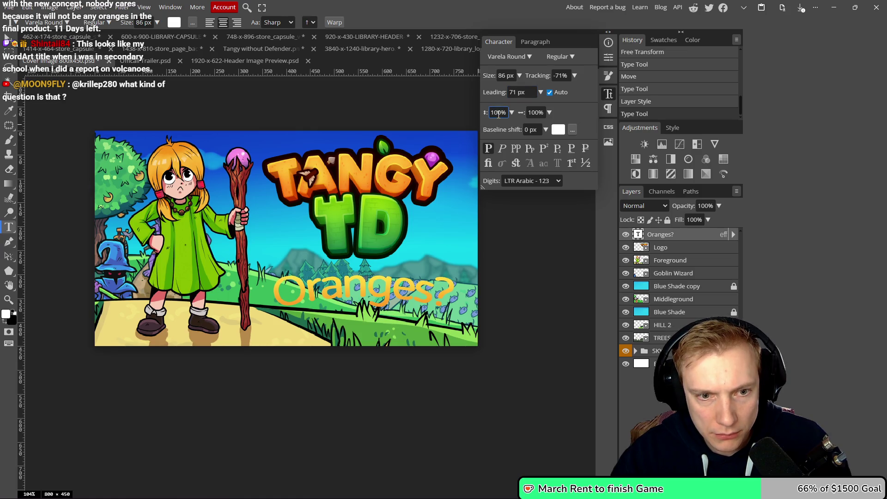
scroll(498, 114, up, 12)
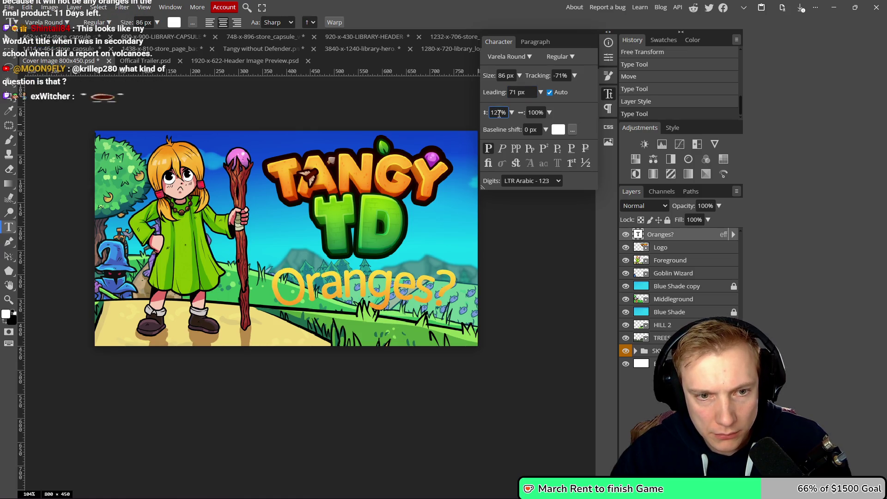
scroll(498, 113, up, 3)
click(536, 113)
scroll(536, 114, down, 8)
text(92)
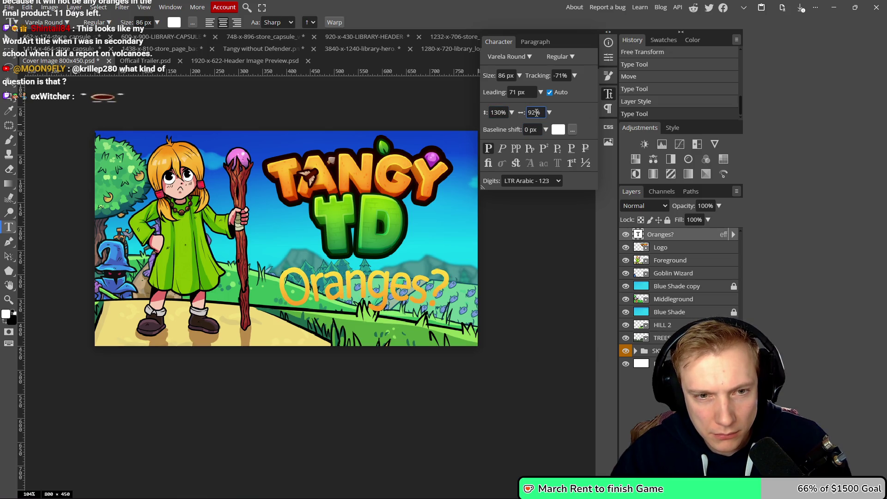
scroll(344, 170, down, 2)
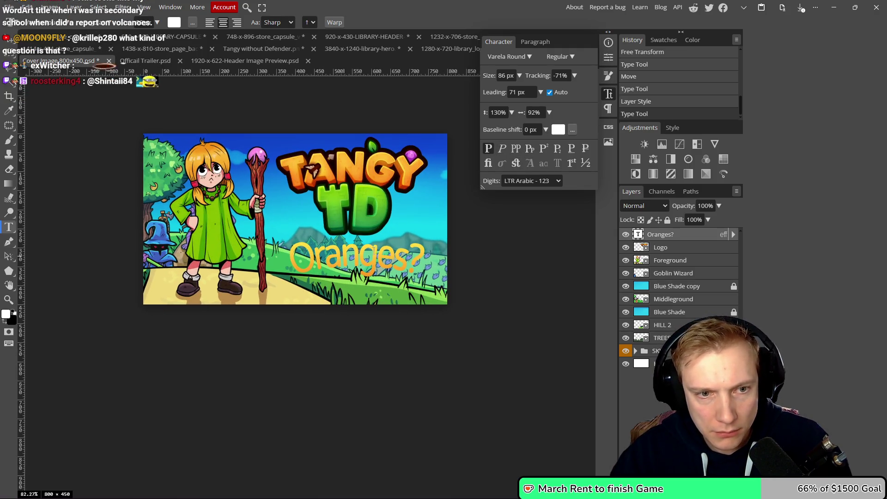
click(561, 76)
scroll(561, 76, up, 8)
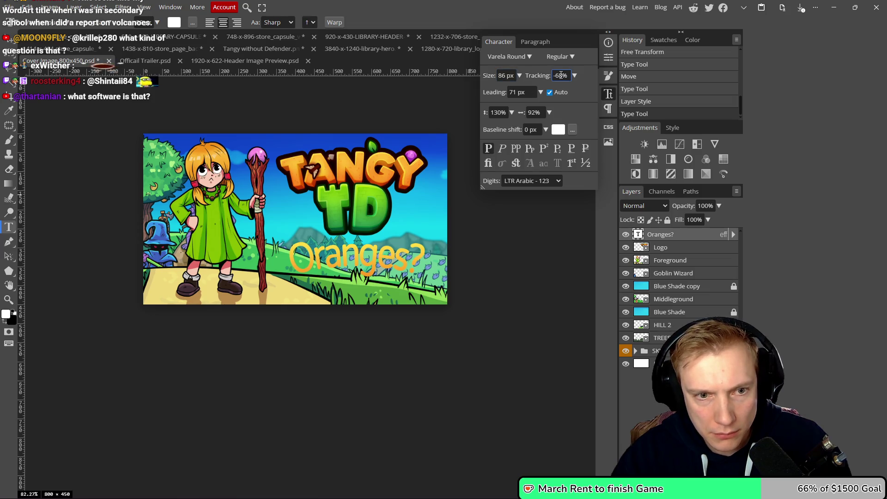
scroll(560, 75, up, 20)
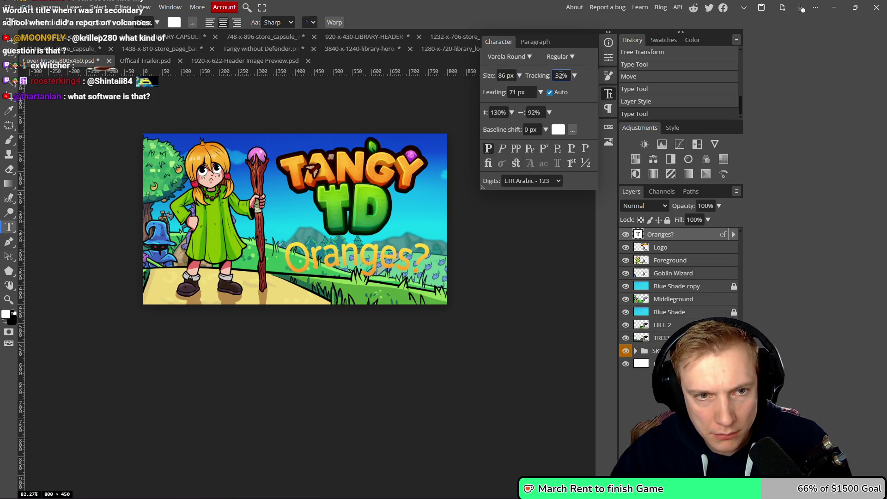
click(608, 93)
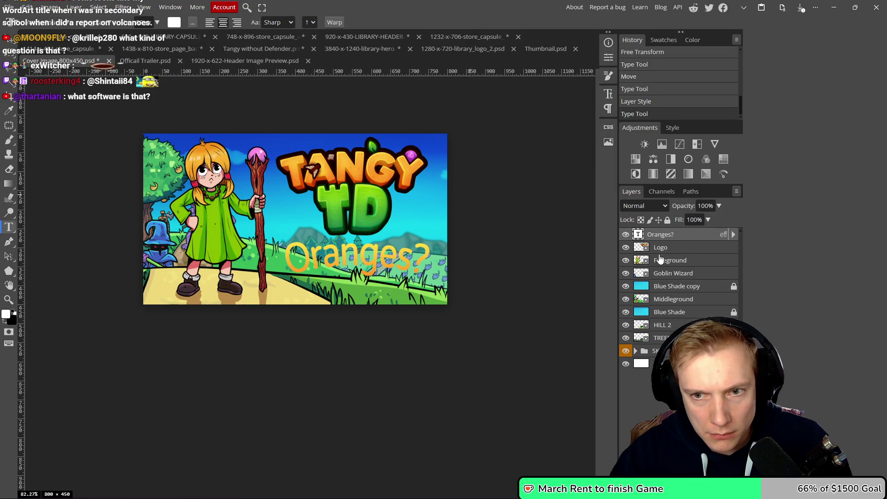
double_click(696, 241)
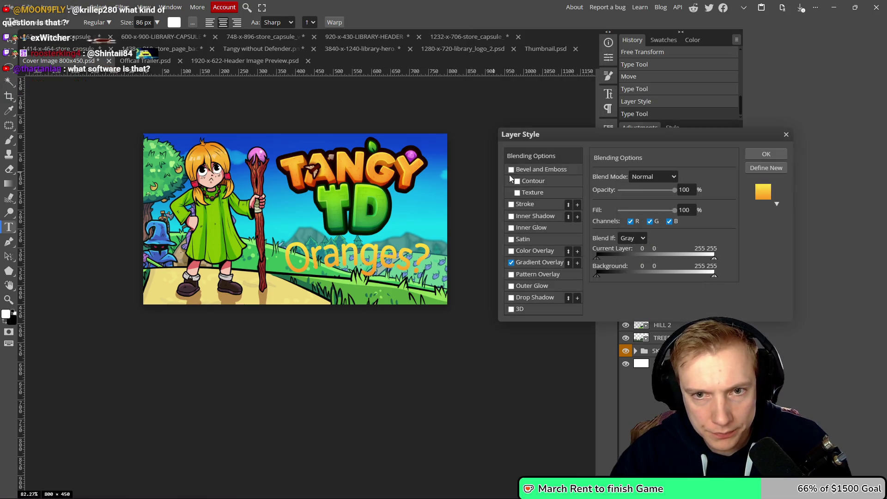
- Enable Stroke on Oranges?, set its size to 4 px, and apply the layer style
click(549, 204)
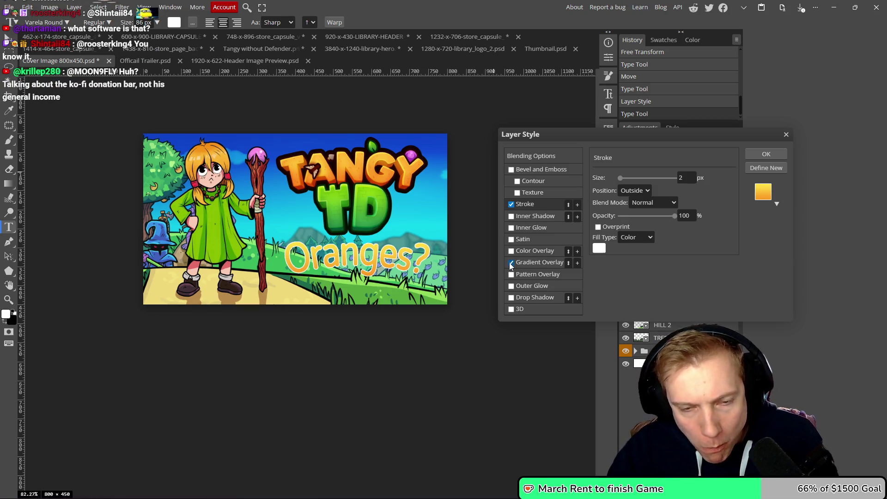
click(539, 264)
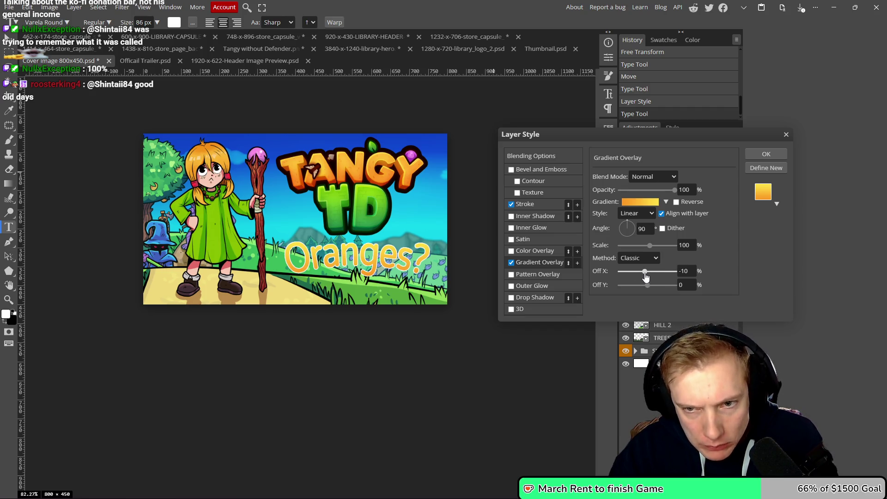
click(656, 259)
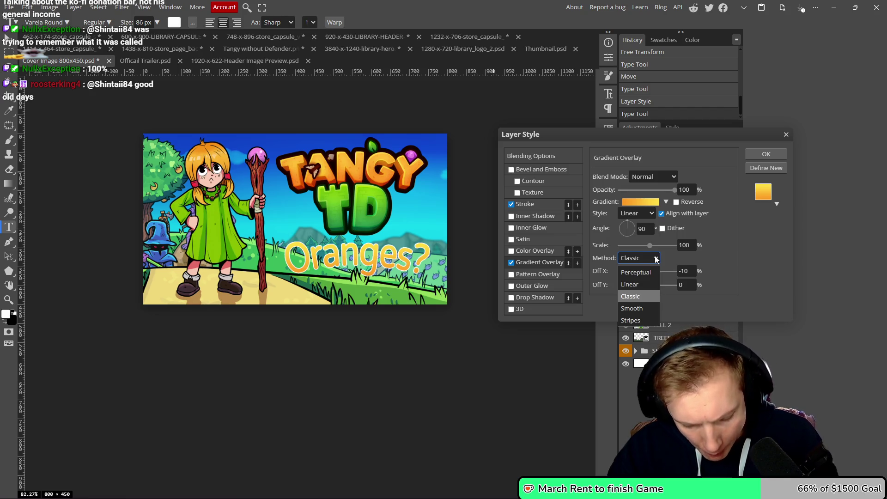
click(553, 204)
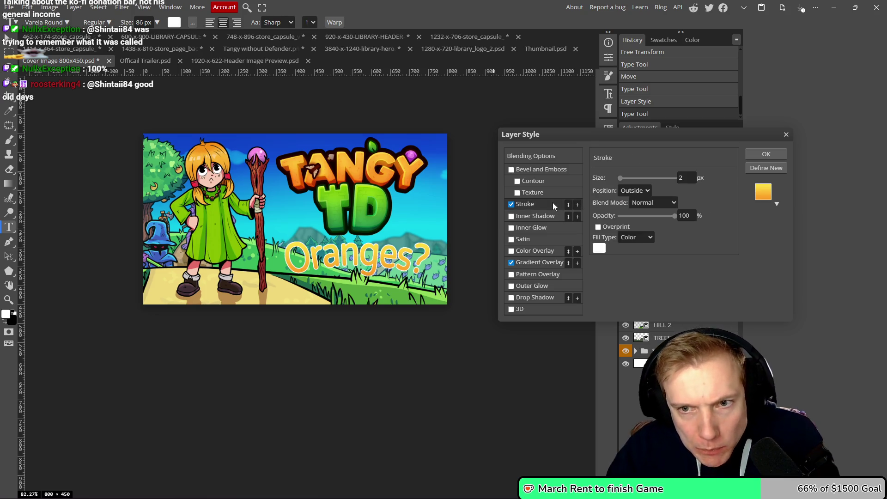
double_click(684, 178)
text(7)
key(BackSpace)
text(4)
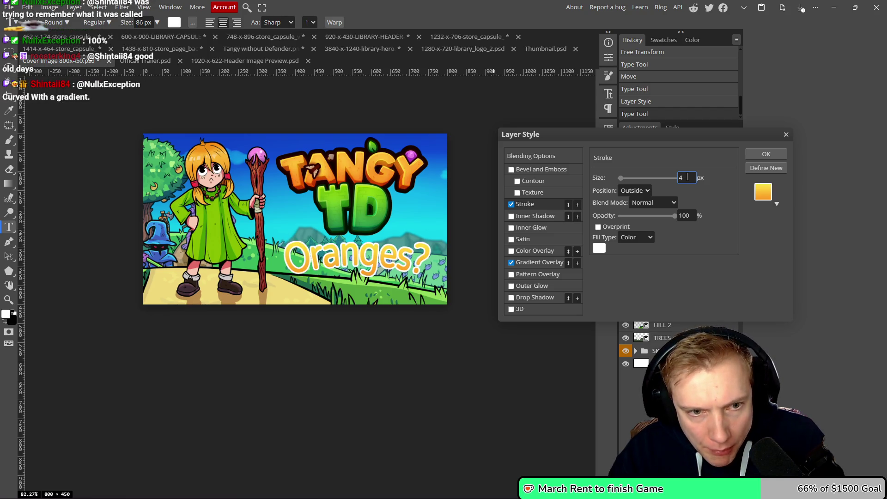
click(765, 154)
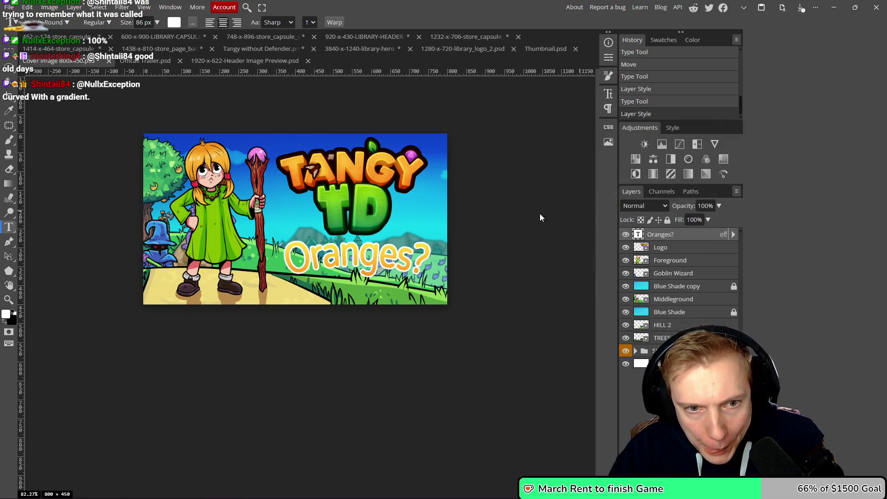
- Rasterize the Oranges? layer, group it with Ctrl+G, and open Folder 1's layer style
right_click(691, 237)
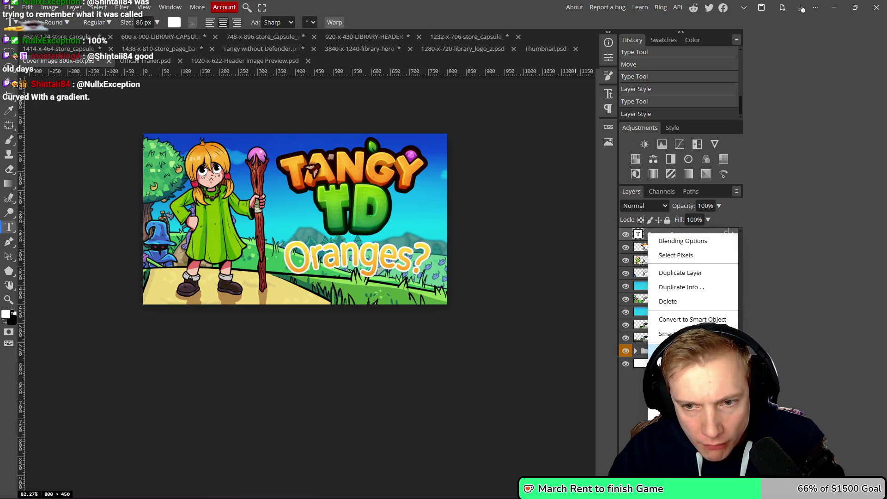
click(676, 347)
double_click(691, 237)
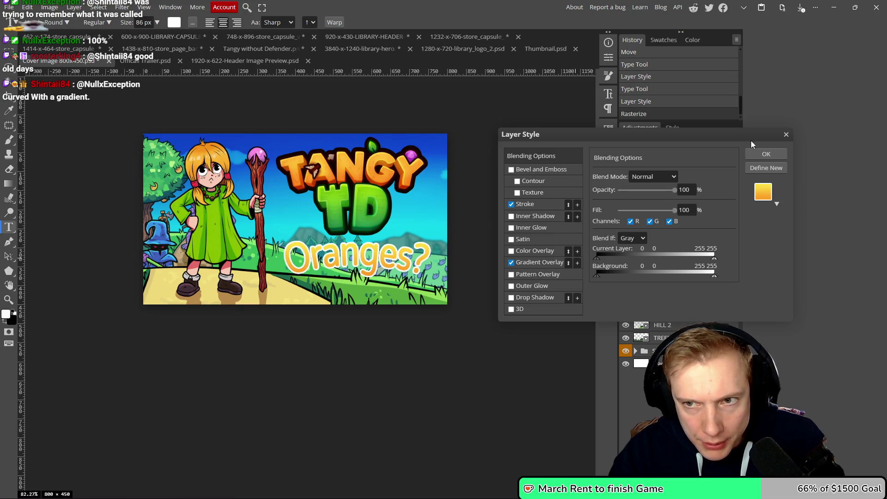
click(785, 136)
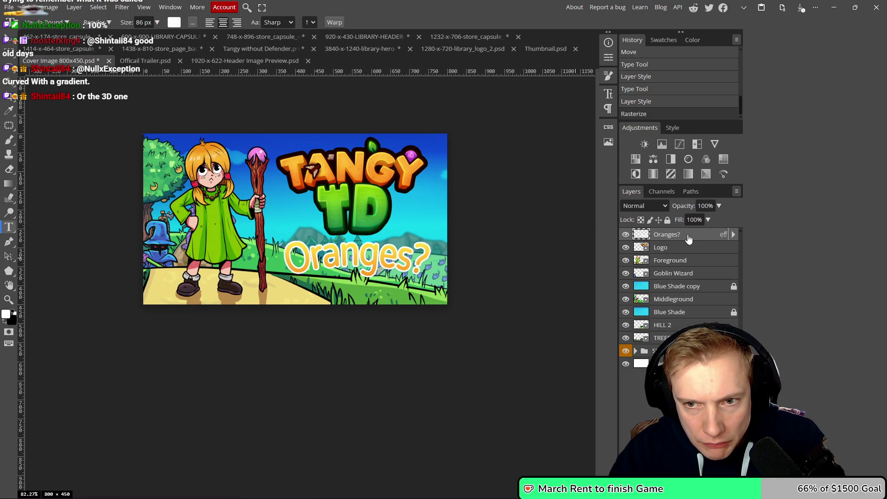
key(ctrl+g)
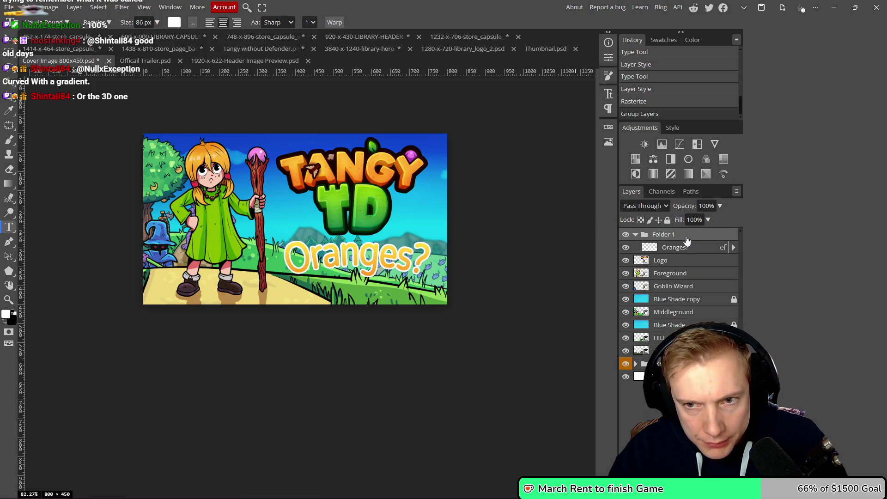
double_click(686, 239)
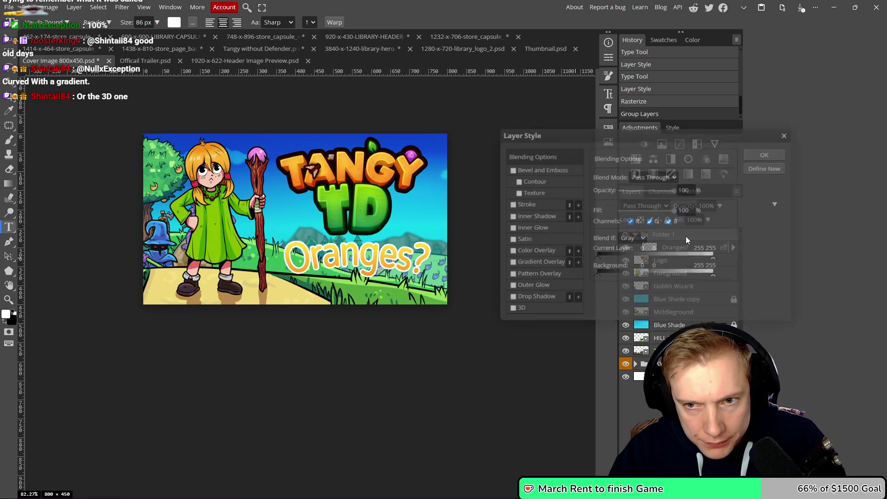
- Give Folder 1 a gradient overlay and a black outline stroke
click(511, 263)
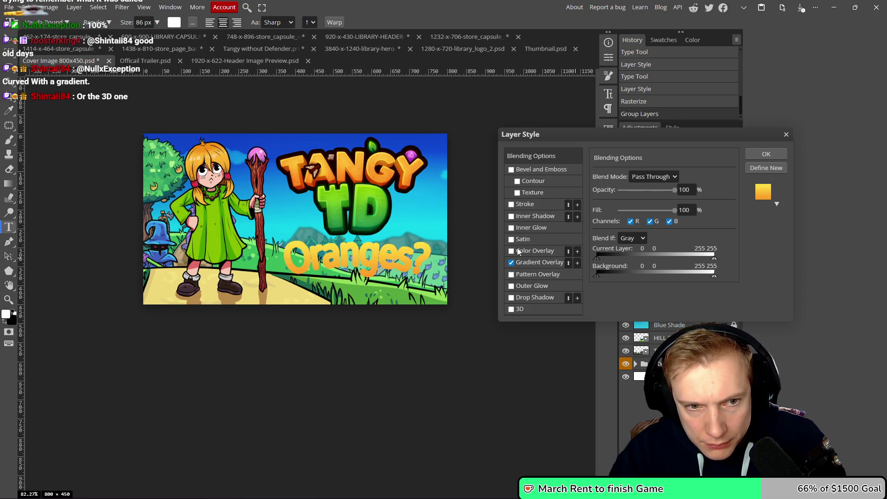
click(547, 204)
click(598, 248)
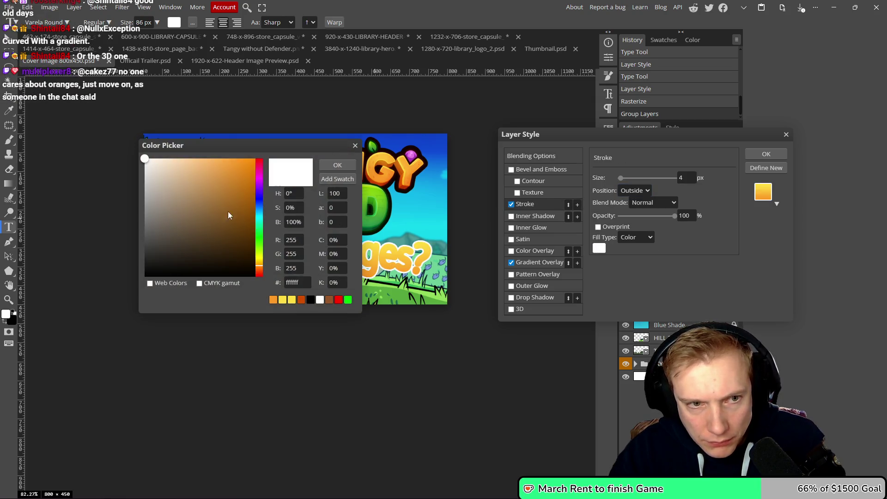
click(141, 275)
click(337, 165)
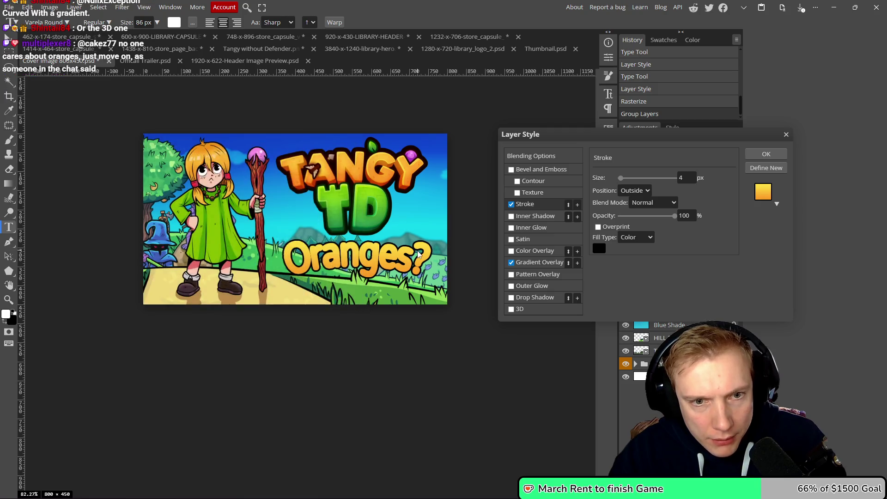
scroll(432, 251, down, 2)
scroll(432, 251, up, 2)
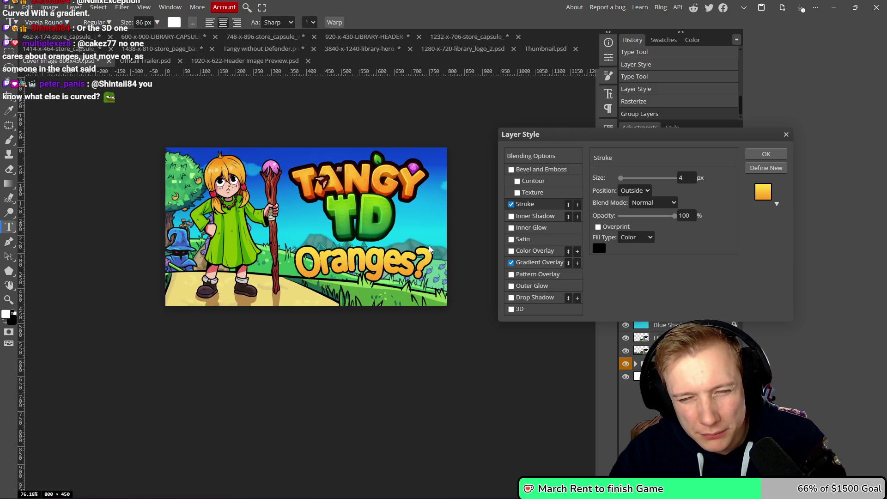
click(760, 155)
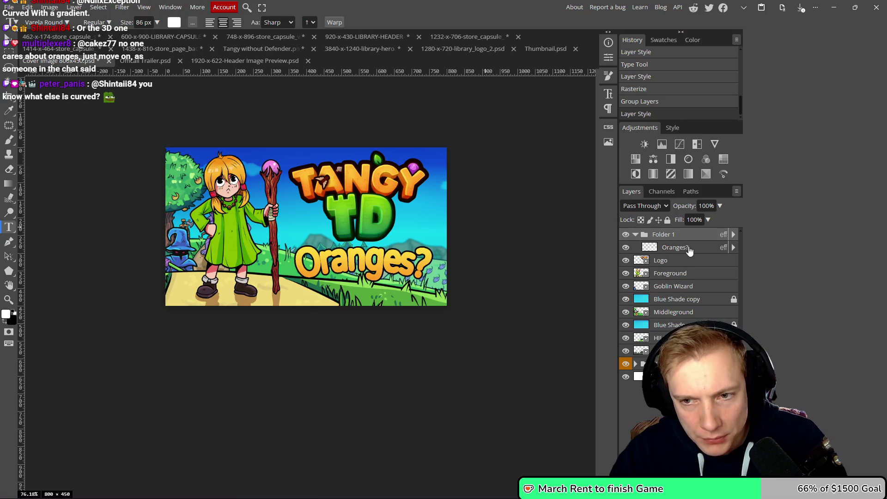
- Thin the Oranges? layer's stroke to 2 px and apply it
click(733, 247)
double_click(681, 267)
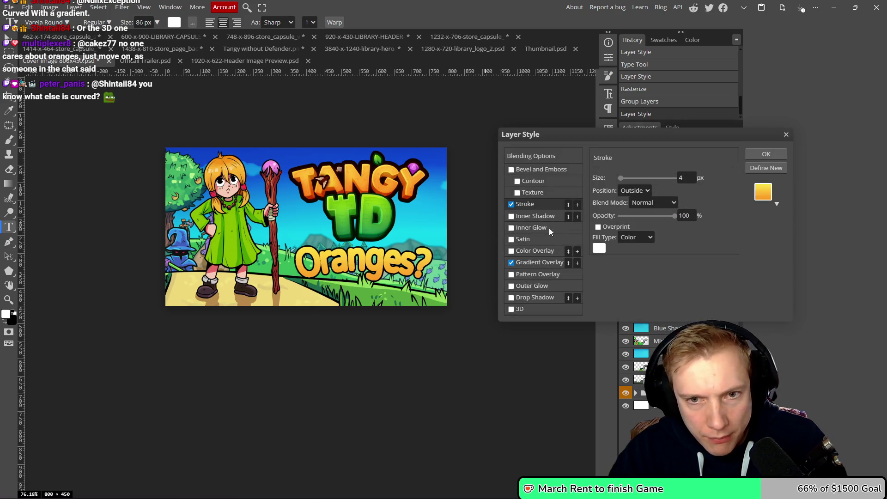
click(684, 178)
key(BackSpace)
text(2)
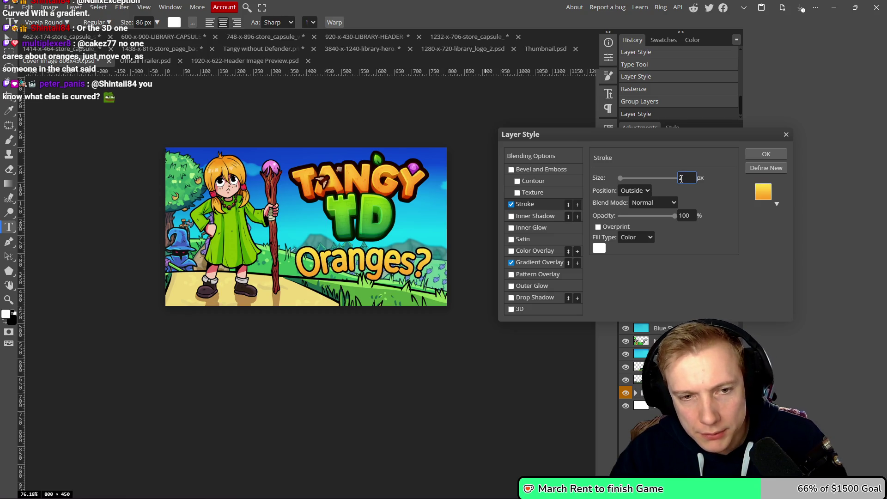
scroll(410, 211, down, 1)
scroll(410, 212, up, 3)
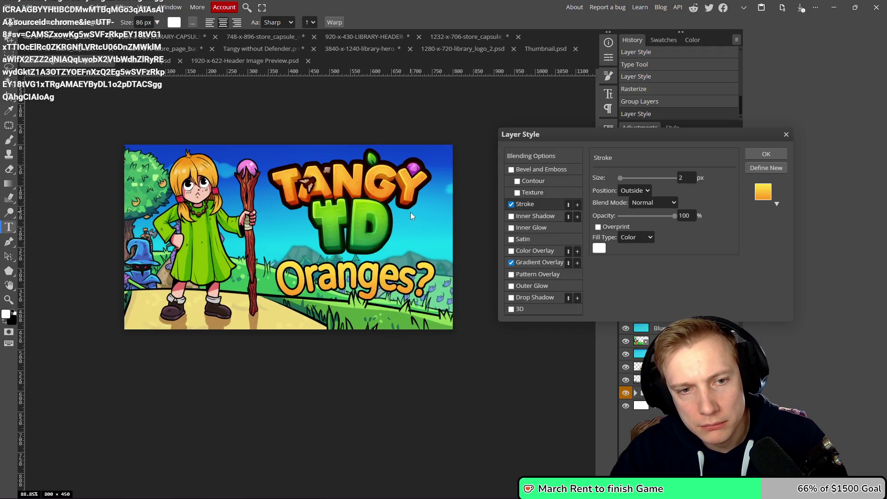
click(760, 153)
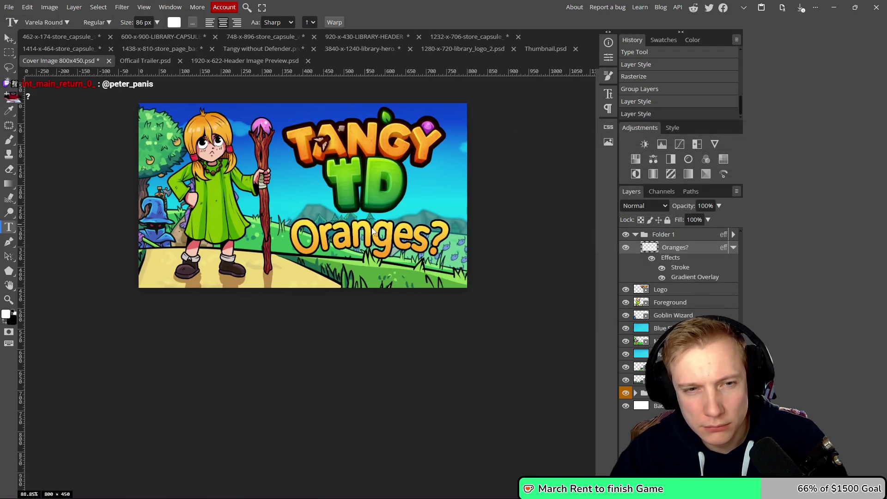
- Zoom around the canvas, open Folder 1's layer style, then switch to the browser
scroll(393, 254, down, 4)
scroll(419, 241, up, 3)
scroll(418, 241, up, 1)
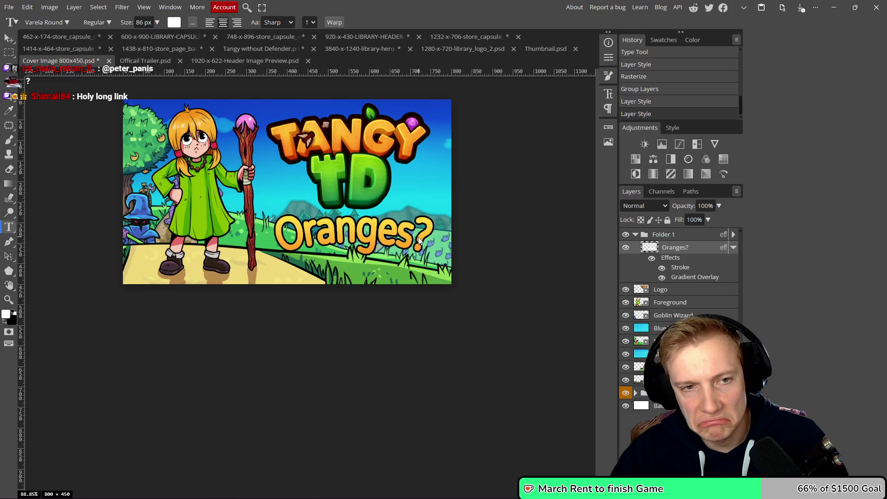
scroll(418, 243, up, 1)
scroll(411, 253, down, 9)
scroll(411, 253, down, 10)
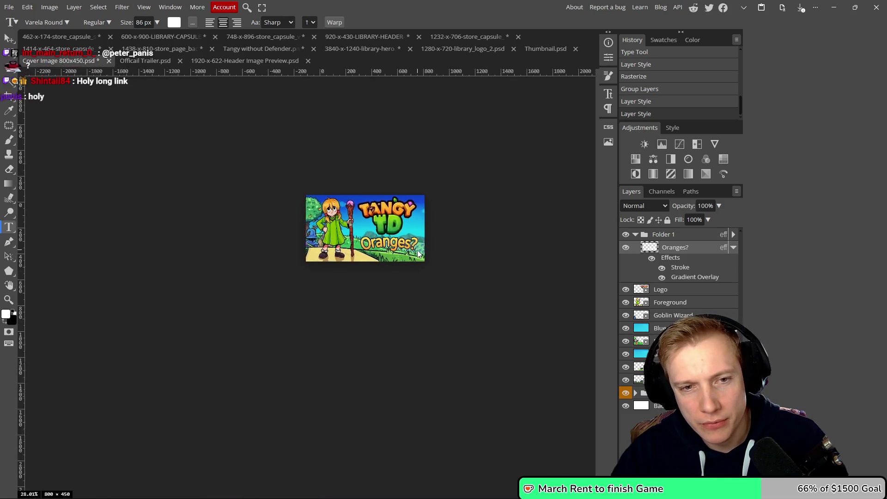
scroll(417, 251, up, 20)
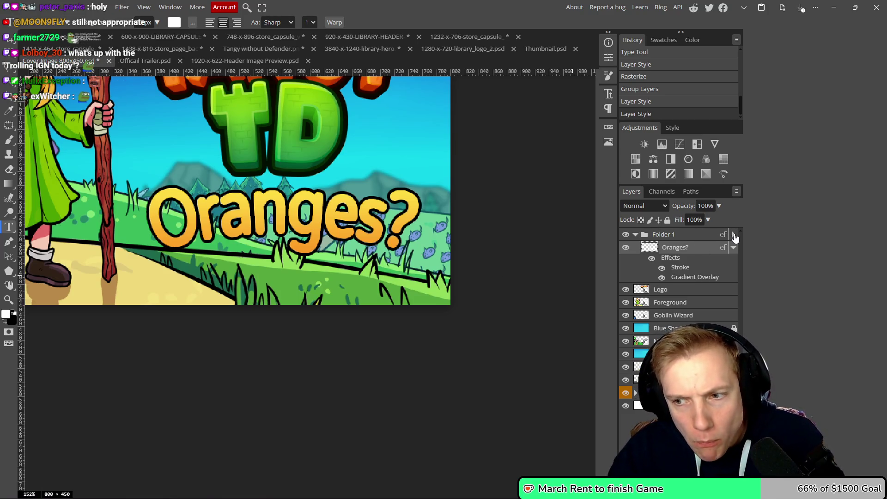
double_click(695, 238)
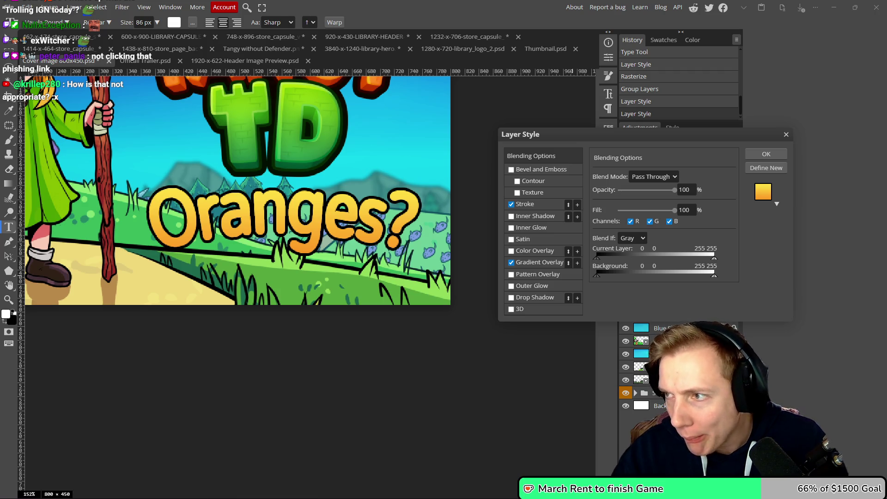
key(alt+Tab)
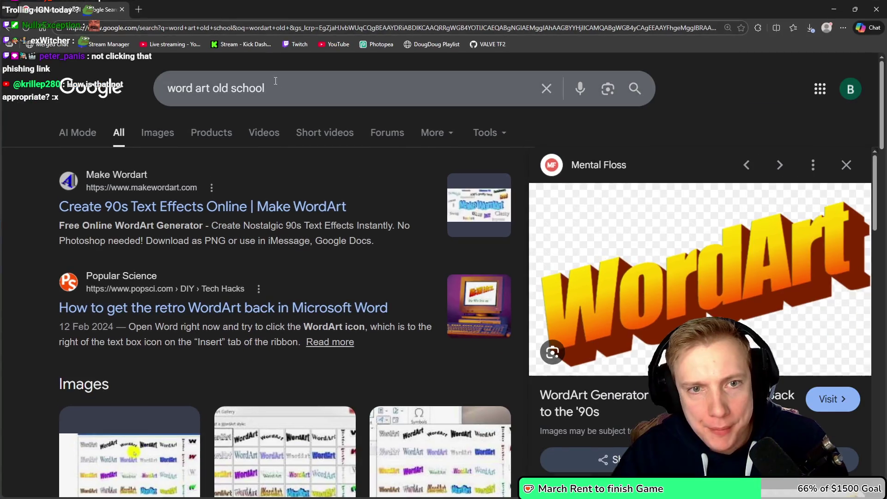
- Look over the 'word art old school' results and open the Make WordArt site
scroll(596, 257, down, 1)
scroll(596, 257, down, 4)
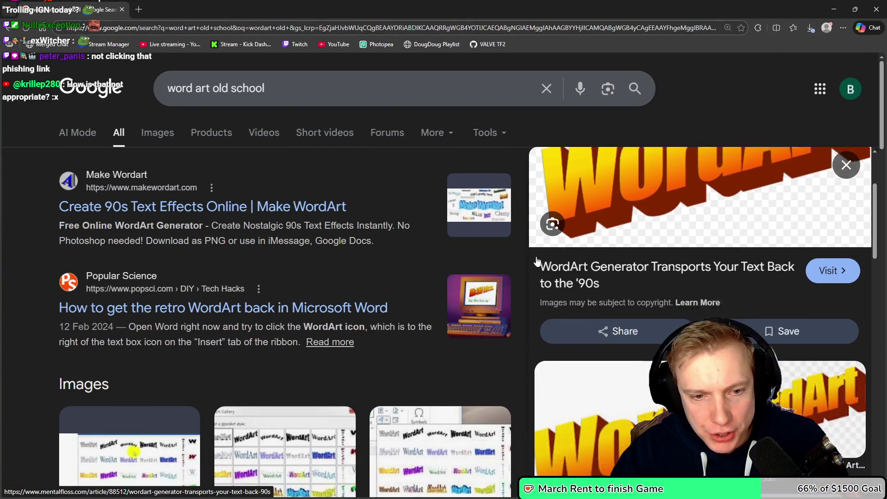
scroll(551, 254, up, 5)
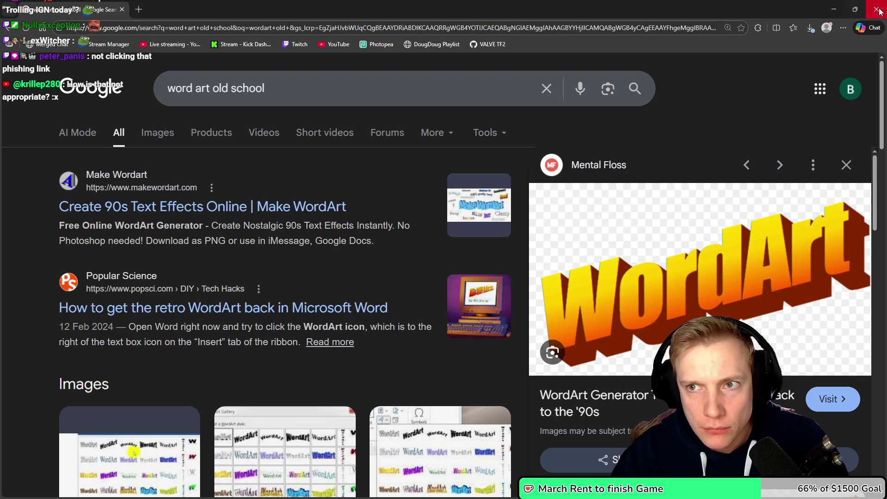
click(222, 207)
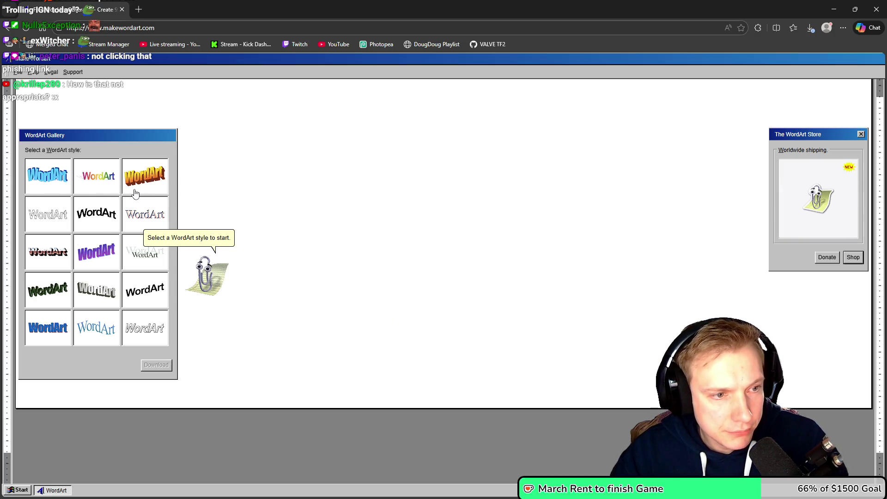
- Create an orange 3D WordArt reading 'Oranges?'
click(161, 181)
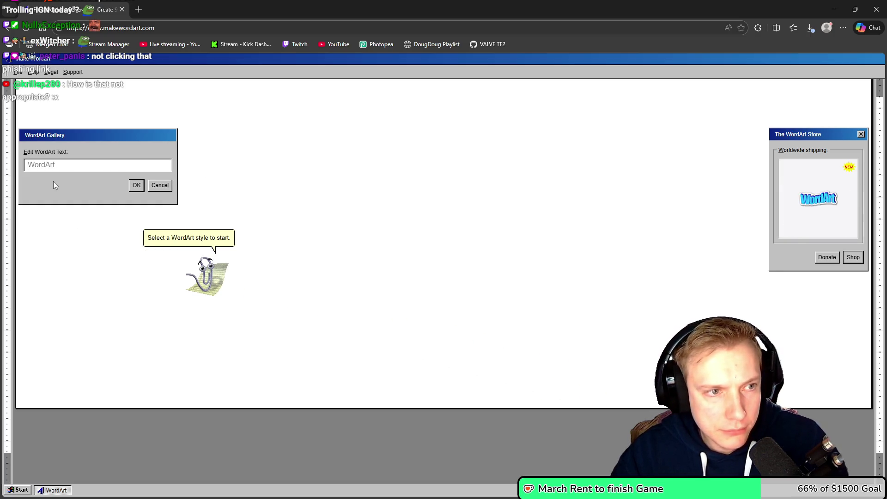
text(Oranges?)
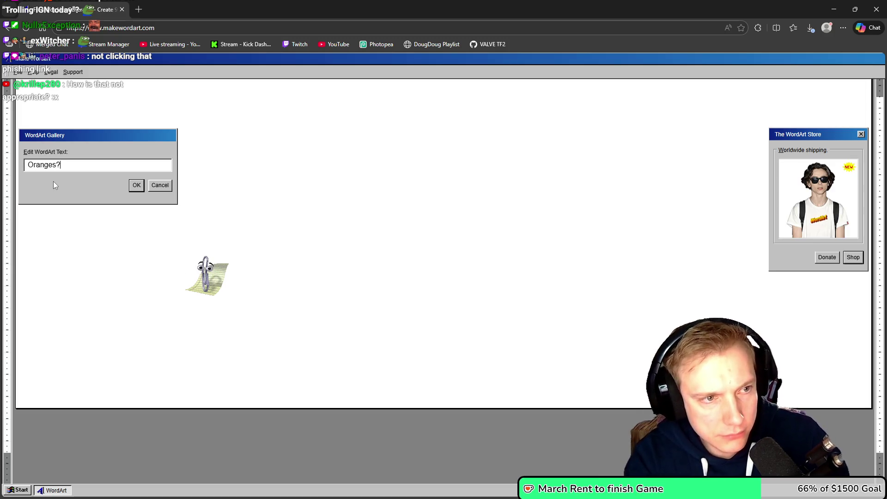
click(136, 184)
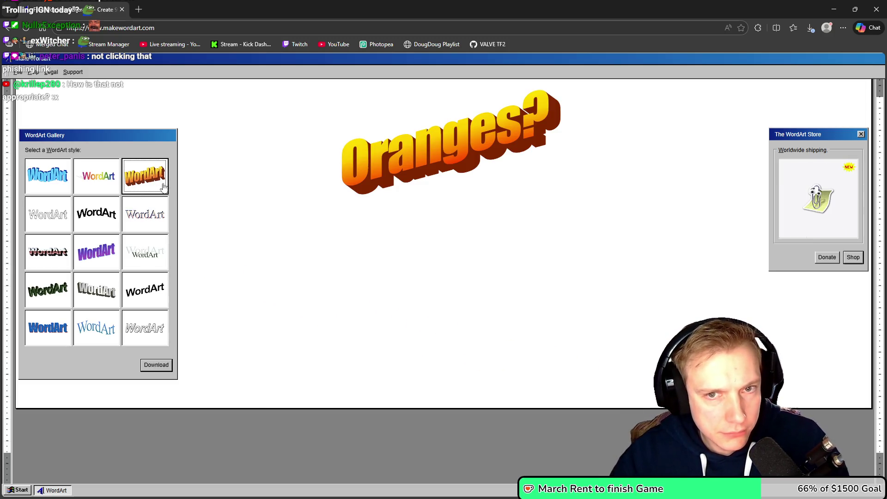
click(96, 182)
click(136, 184)
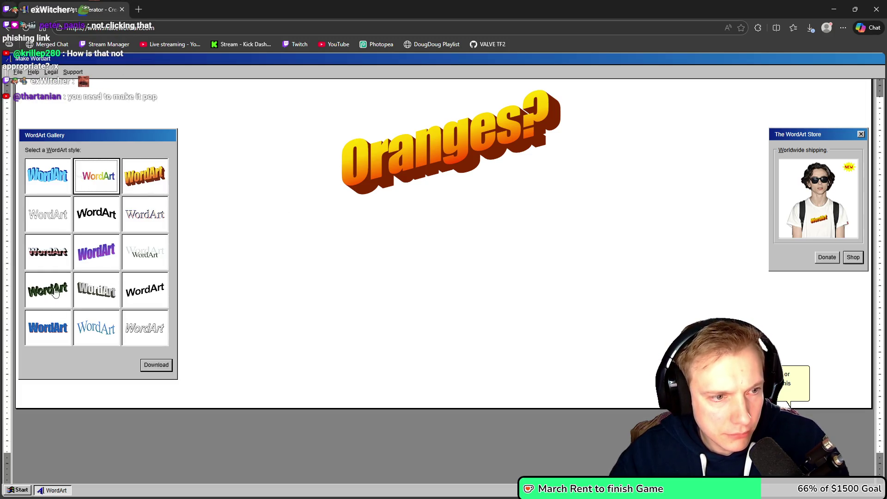
- Create a plain black 'Oranges?' WordArt and place it toward the lower right
click(91, 222)
text(Ora)
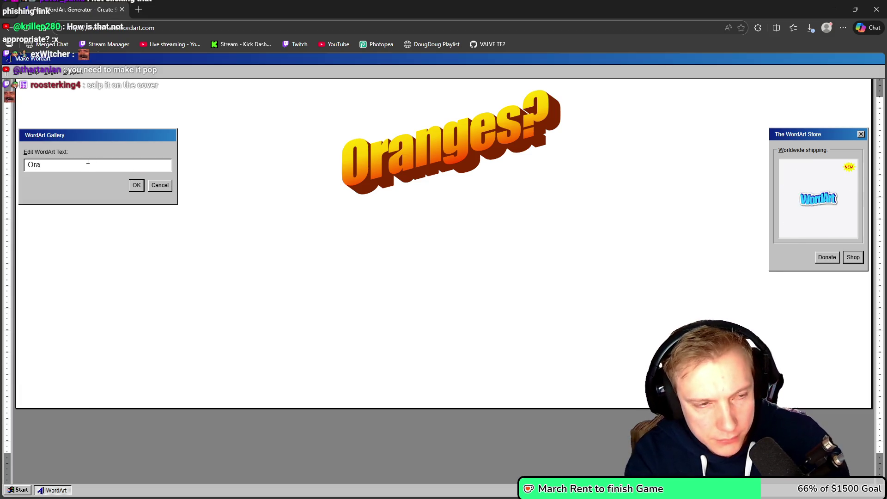
text(nges?)
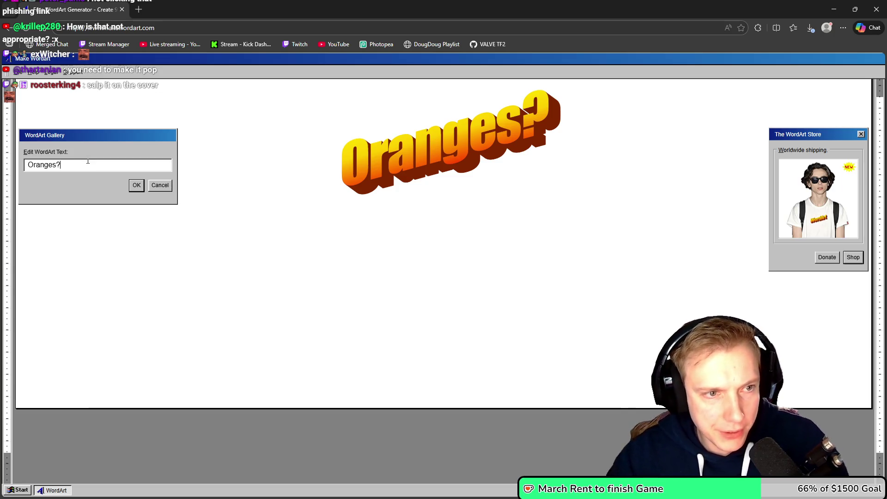
click(142, 183)
mouse_move(442, 138)
mouse_down()
mouse_move(442, 188)
mouse_move(559, 262)
mouse_up()
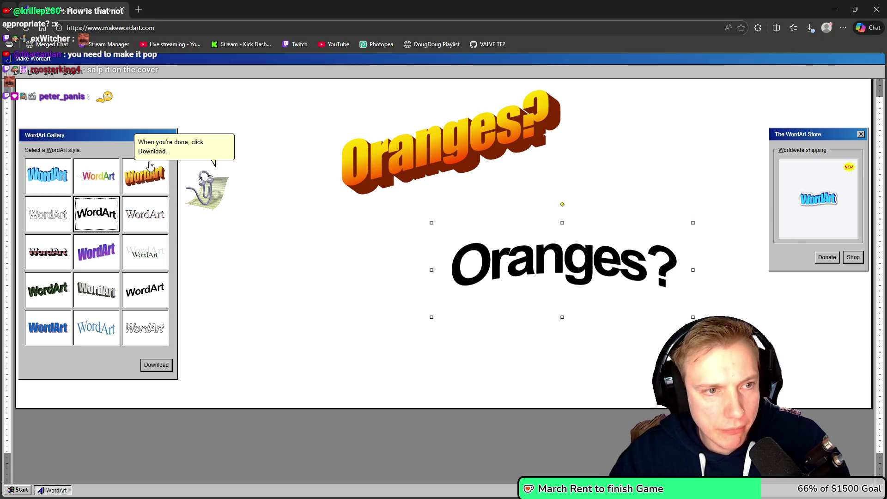
click(303, 191)
- Move the orange WordArt left, then close the site to return to Photopea
click(369, 162)
drag(369, 162, 324, 166)
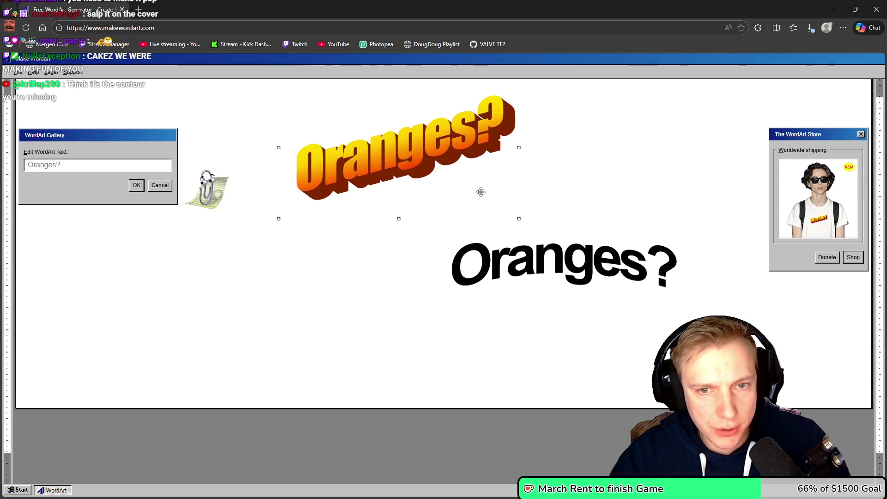
click(593, 266)
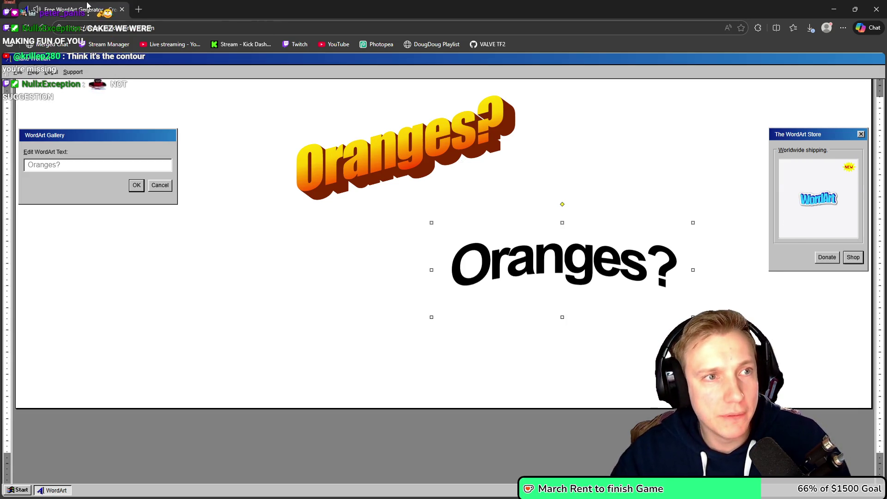
click(123, 10)
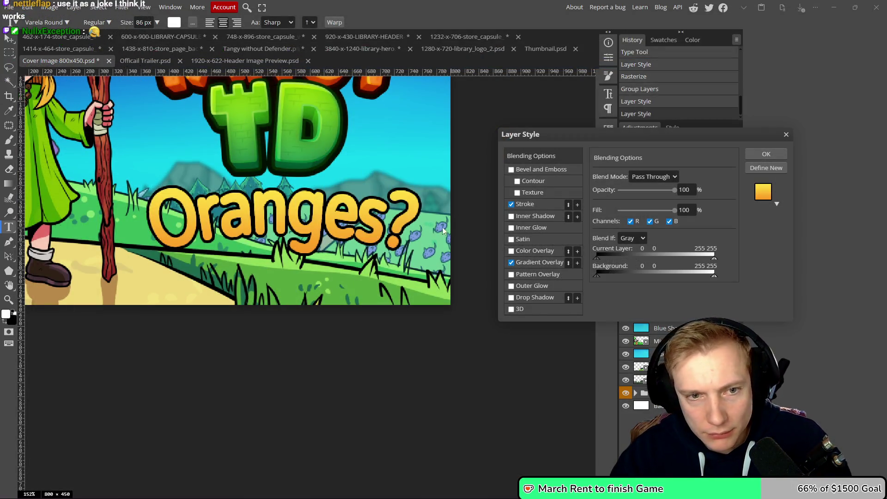
- Enable a drop shadow with size 0, 90° angle, 15 px distance and a continuous contour
click(512, 297)
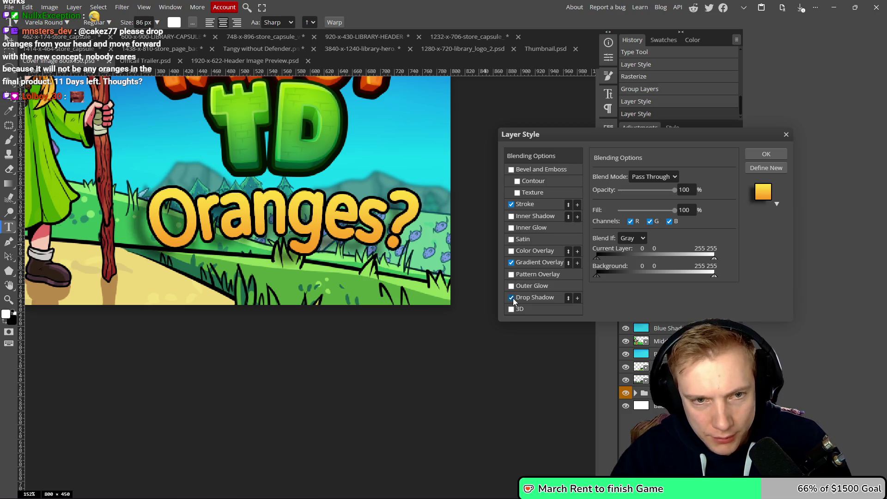
click(535, 299)
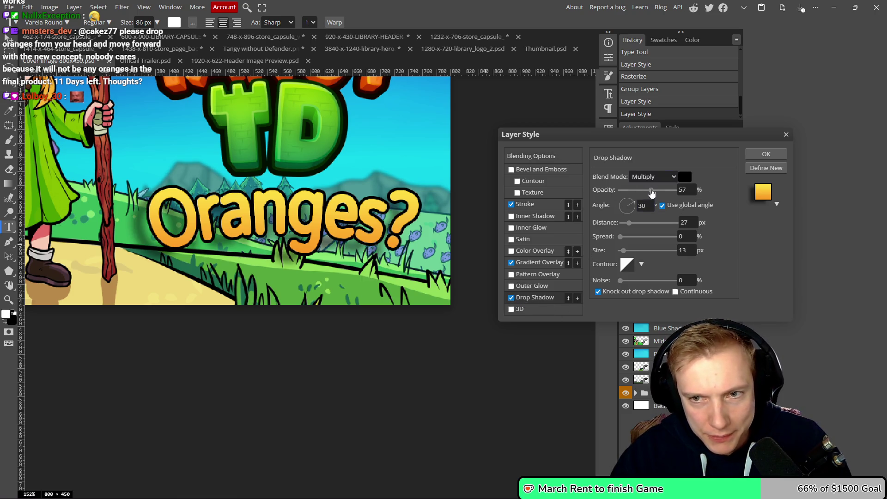
drag(623, 250, 626, 223)
click(619, 237)
click(640, 205)
text(0)
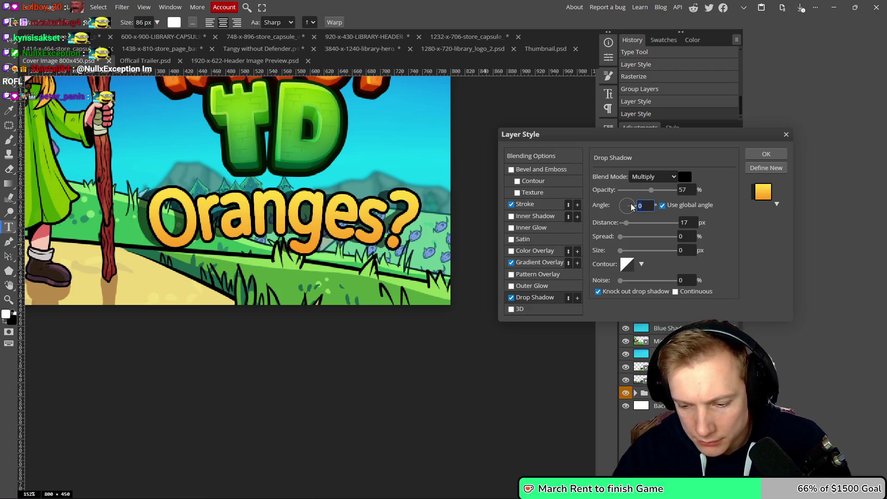
text(90)
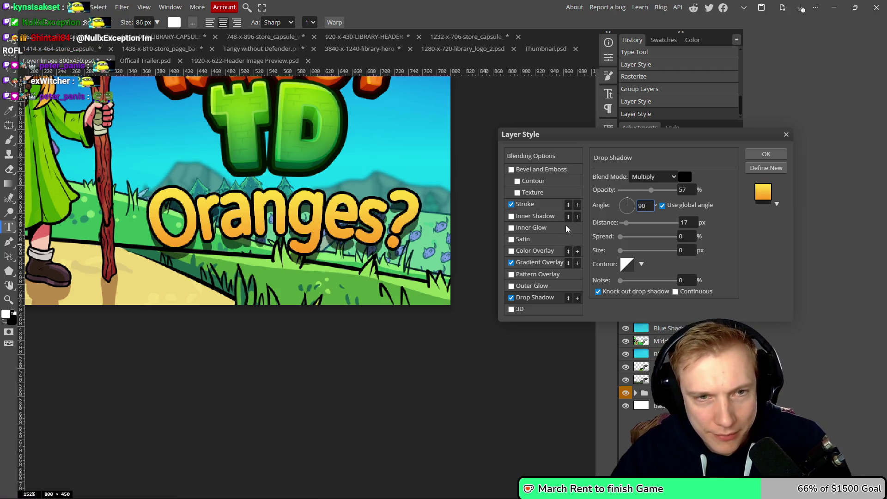
double_click(683, 223)
text(15)
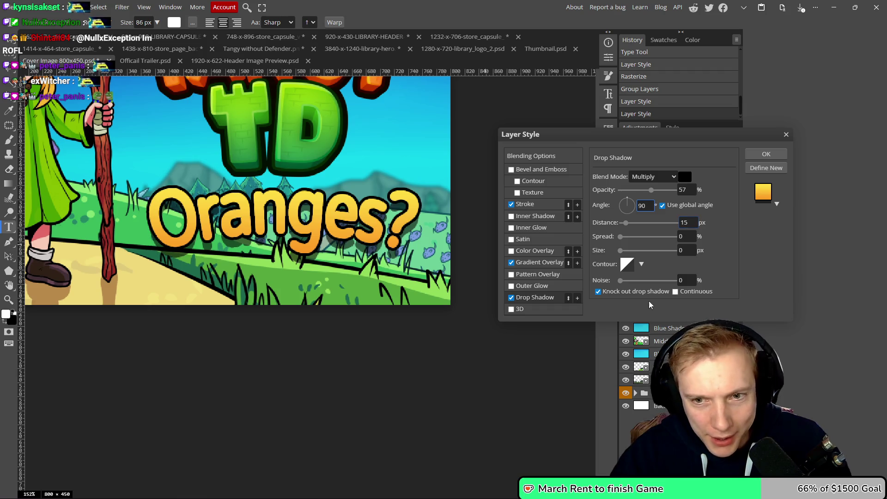
click(675, 292)
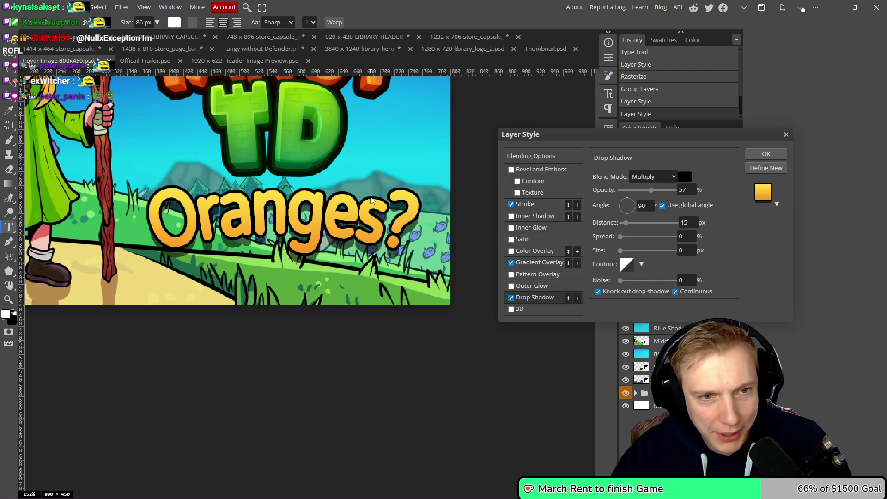
- Raise the drop shadow opacity to 100%
scroll(374, 197, down, 1)
scroll(374, 198, up, 2)
scroll(374, 197, up, 1)
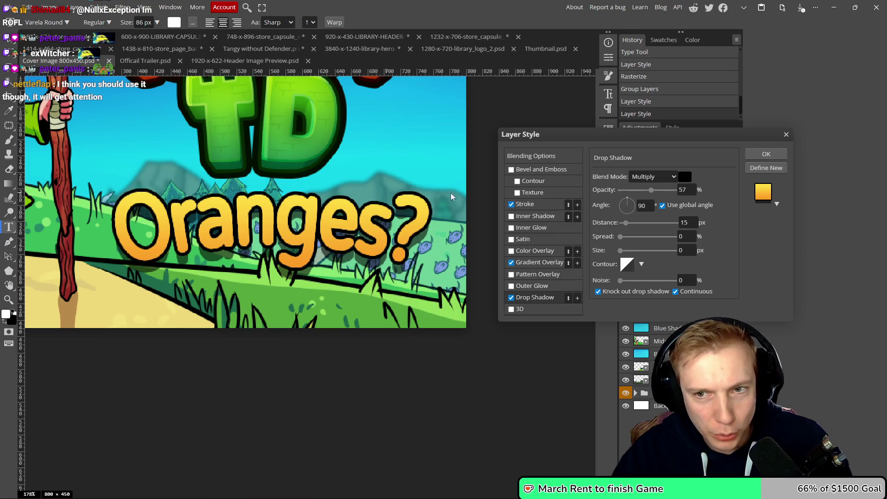
drag(650, 190, 736, 199)
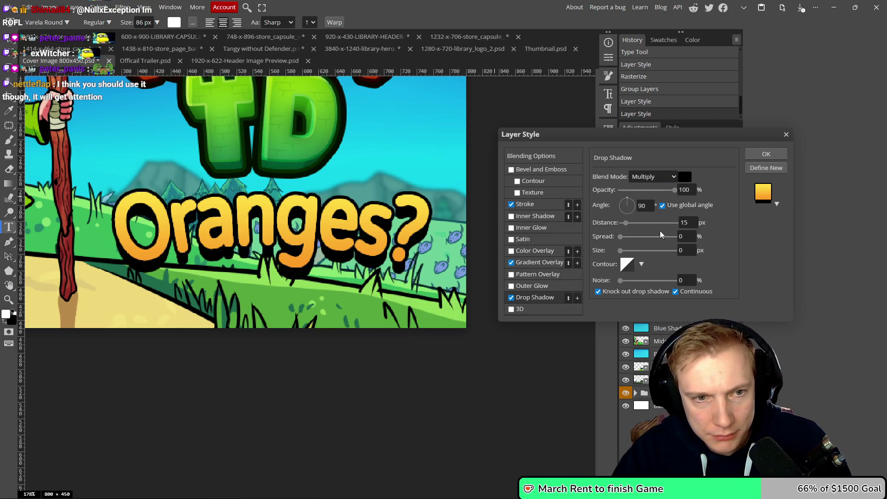
scroll(317, 239, down, 10)
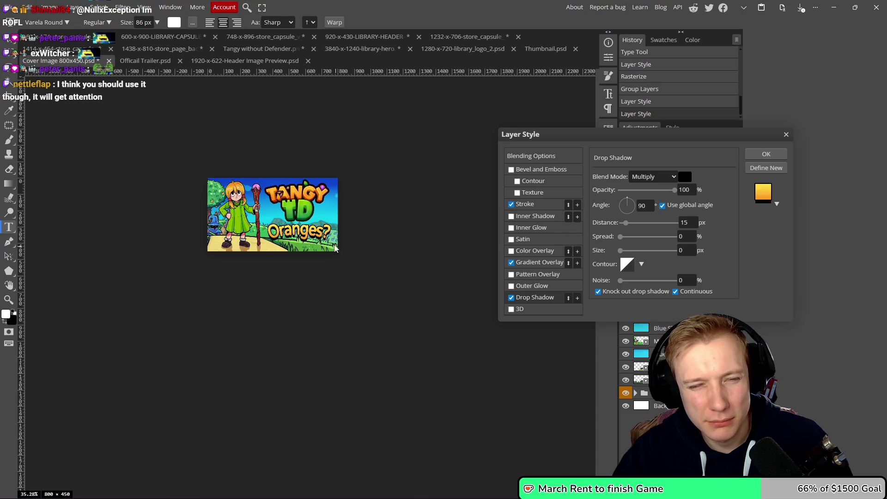
scroll(317, 239, up, 10)
scroll(303, 239, down, 5)
scroll(303, 239, up, 9)
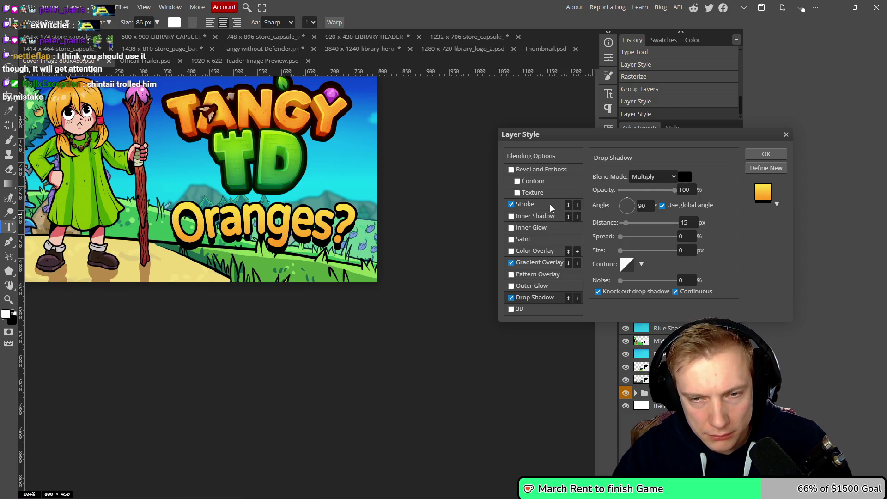
- Thin the text's stroke outline to 5 px
click(524, 204)
key(Down)
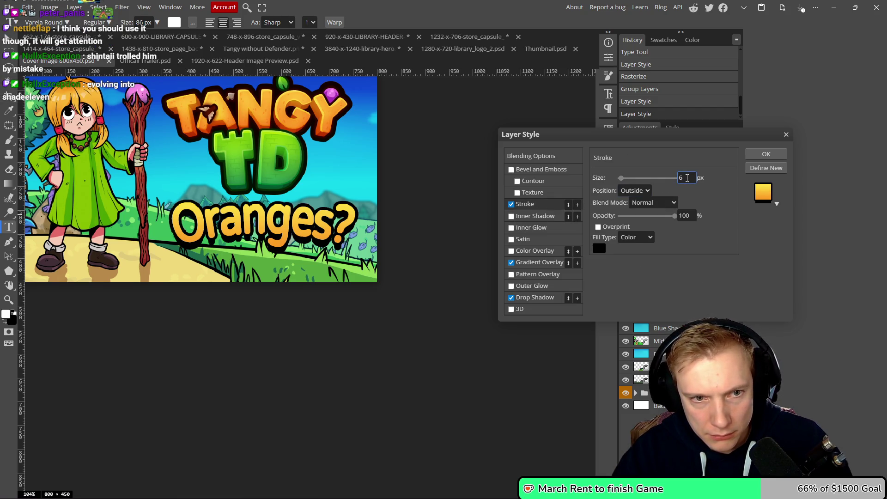
key(Down)
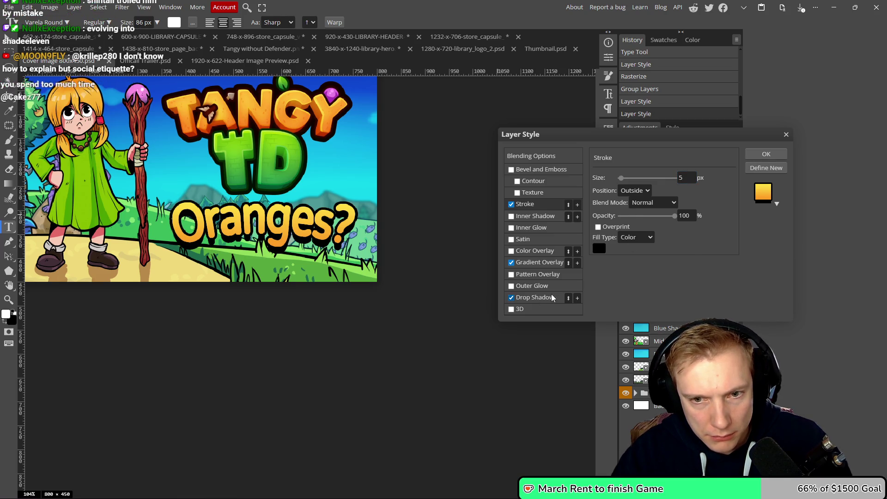
- Set the drop shadow spread to 81% and size to 5 px
click(534, 297)
drag(619, 236, 625, 236)
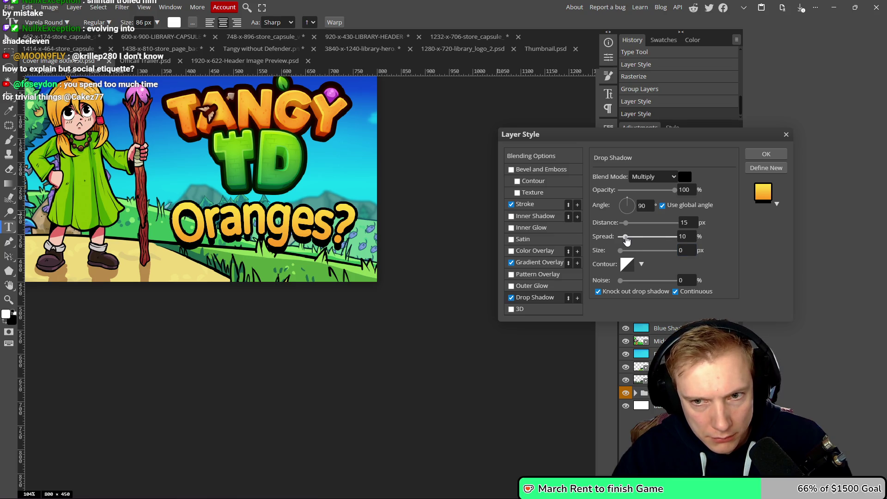
click(689, 249)
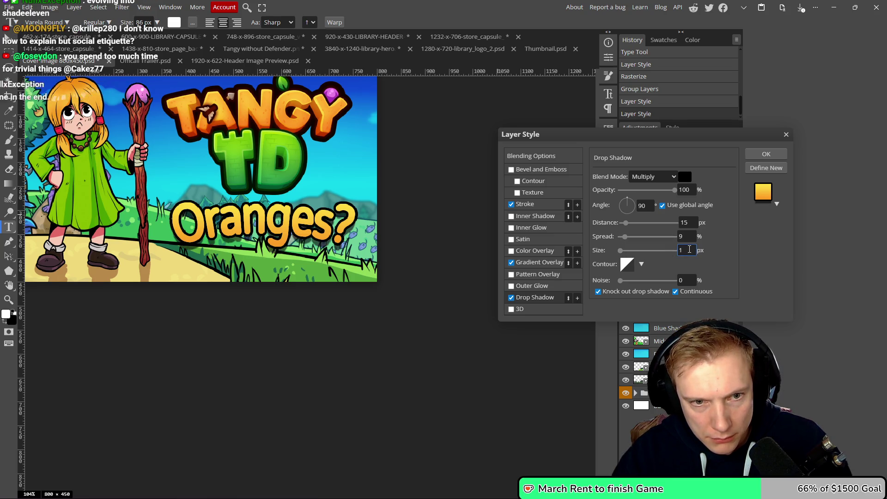
click(688, 222)
key(Return)
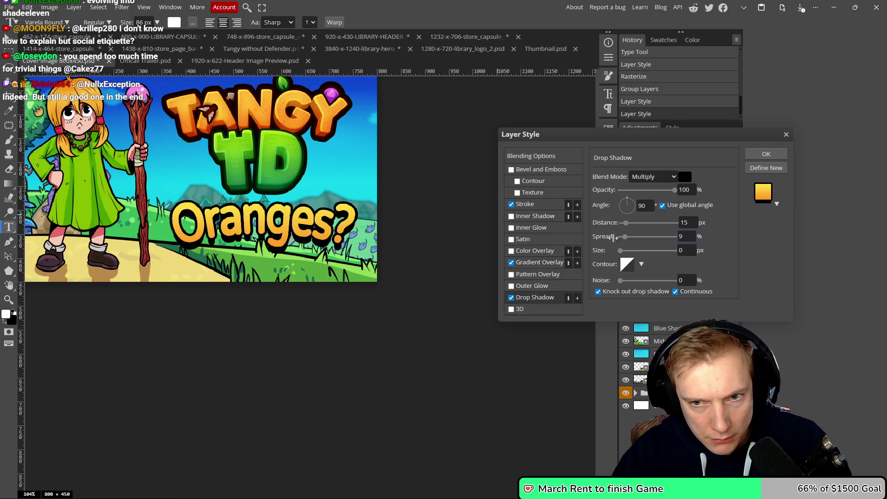
click(686, 250)
key(Up)
key(Up)
key(Up)
key(Up)
key(Up)
key(Up)
key(Up)
key(Down)
key(Down)
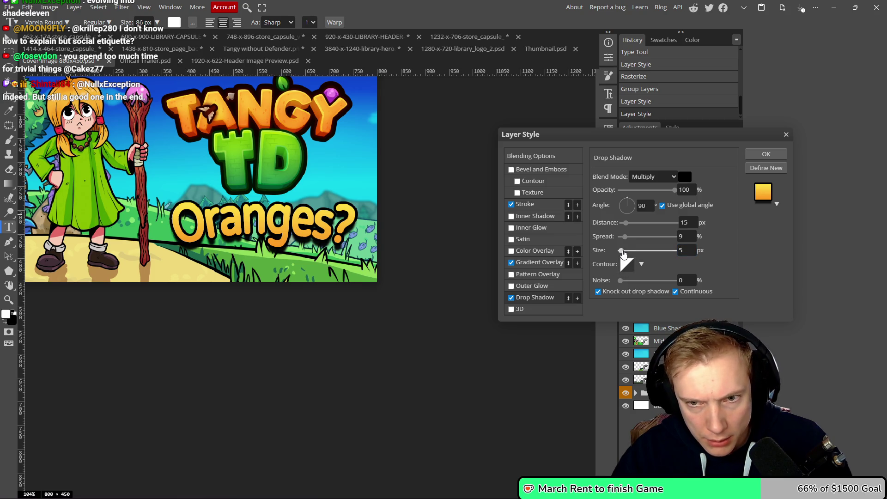
drag(626, 238, 664, 238)
scroll(358, 199, down, 3)
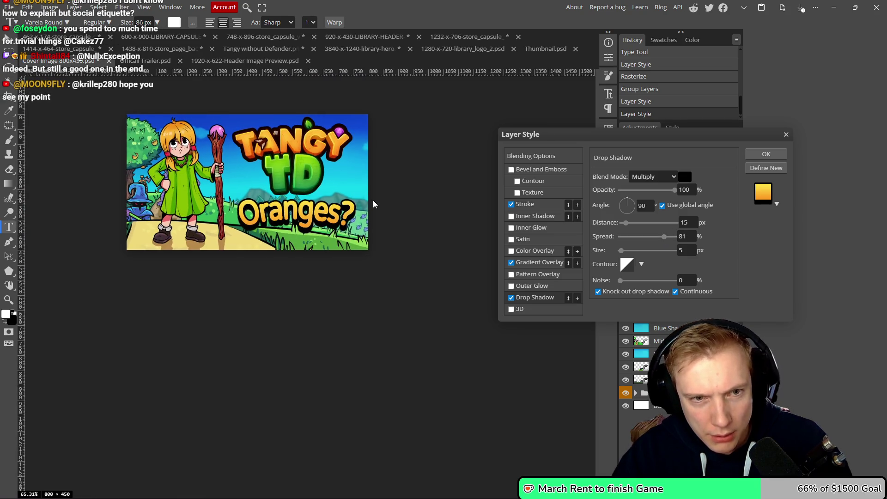
scroll(372, 201, up, 3)
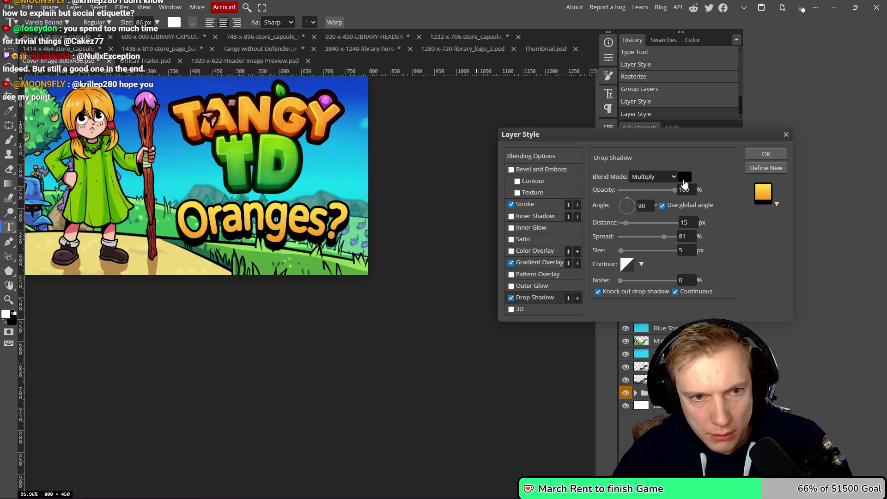
- Try an orange shadow colour but keep it black, and close Layer Style
click(684, 178)
mouse_move(286, 148)
mouse_down()
mouse_move(636, 169)
mouse_move(613, 163)
mouse_up()
mouse_move(564, 216)
mouse_down()
mouse_move(576, 204)
mouse_move(580, 224)
mouse_move(582, 204)
mouse_move(602, 243)
mouse_move(593, 297)
mouse_up()
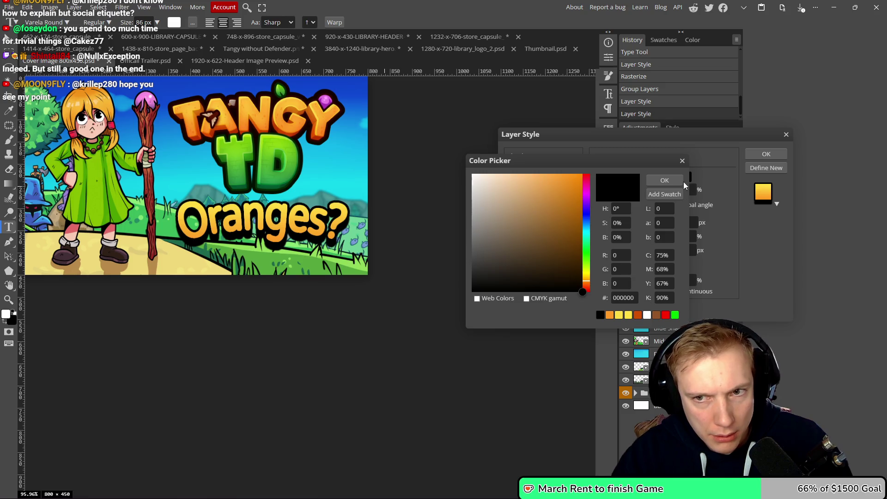
click(669, 180)
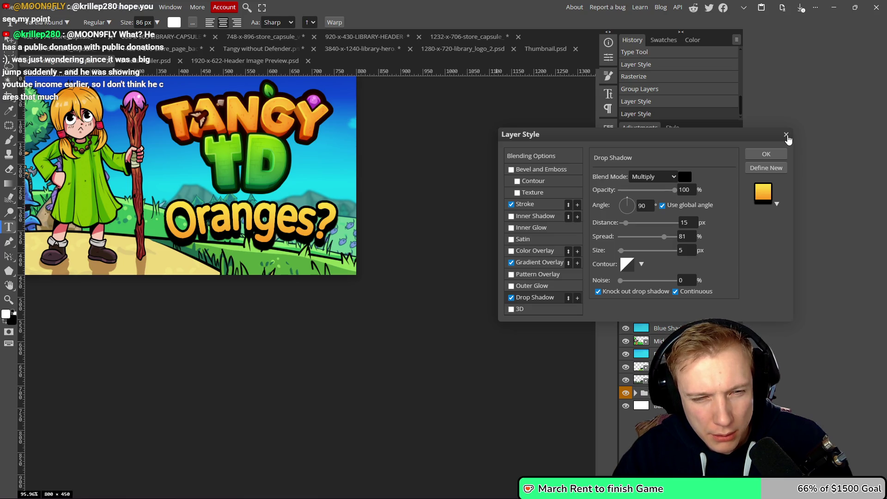
click(786, 135)
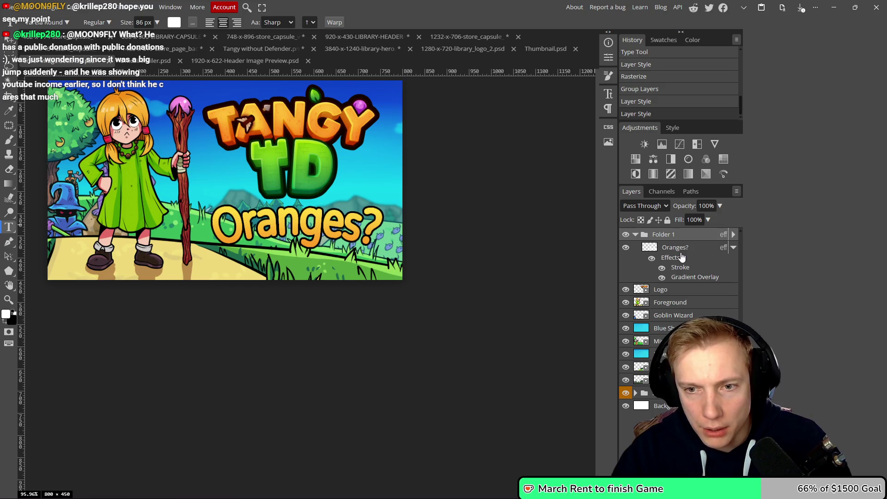
- Experiment with drop shadow and gradient on the Oranges? layer, then close without keeping changes
double_click(680, 267)
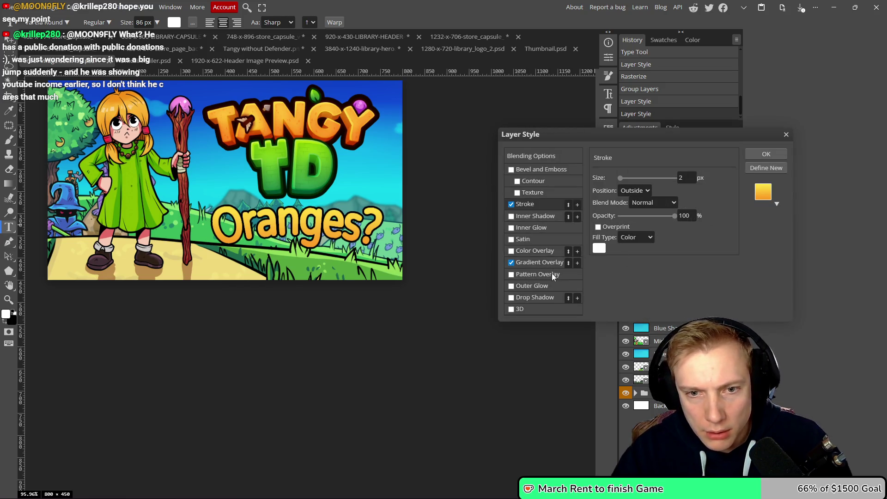
click(511, 298)
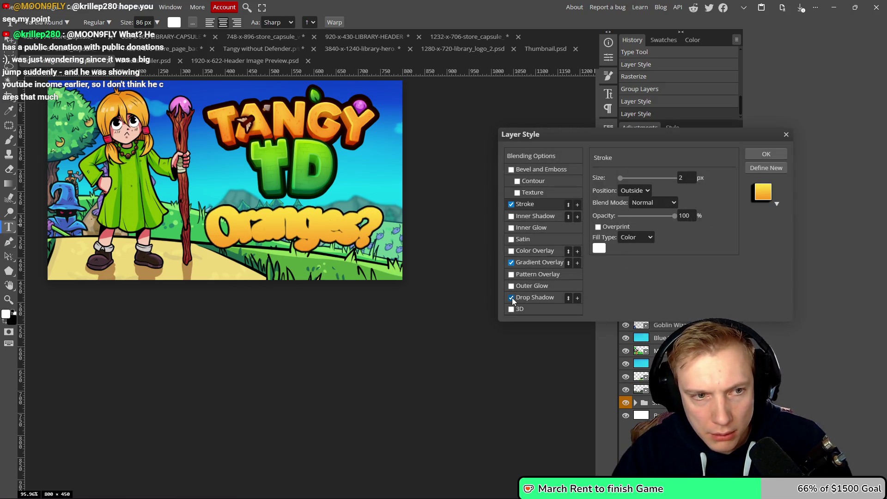
click(549, 298)
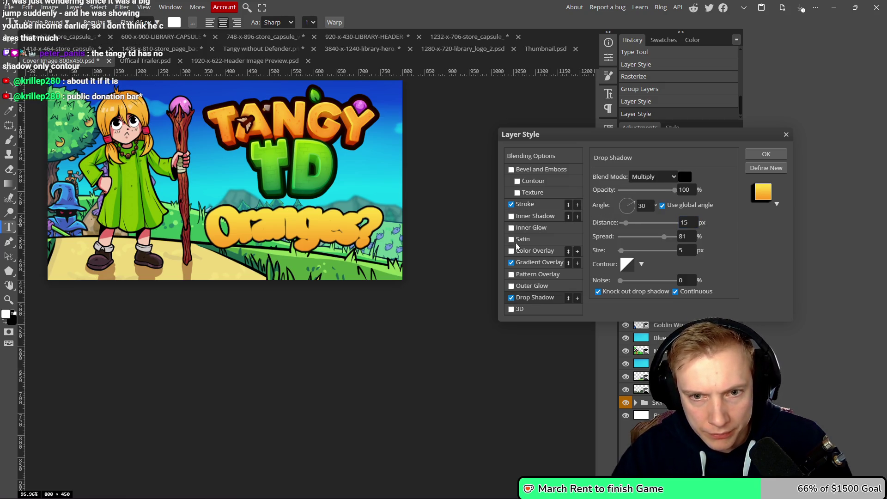
click(515, 264)
click(511, 264)
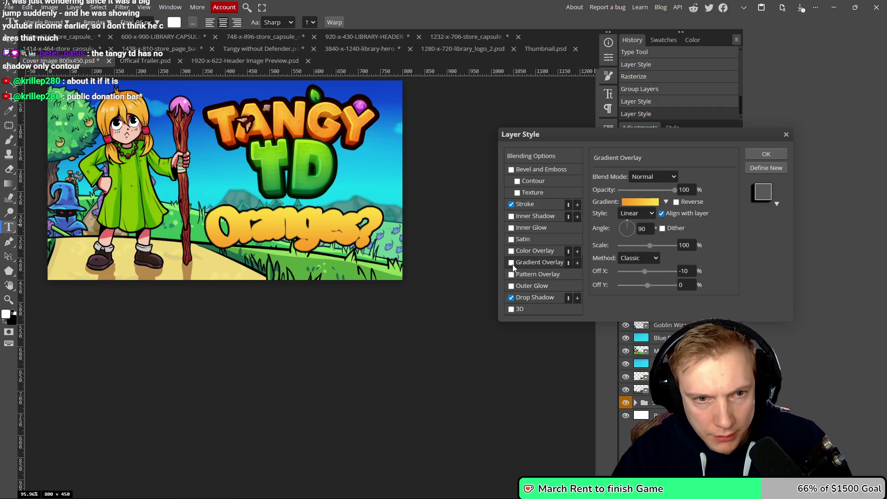
click(512, 298)
click(511, 298)
click(512, 298)
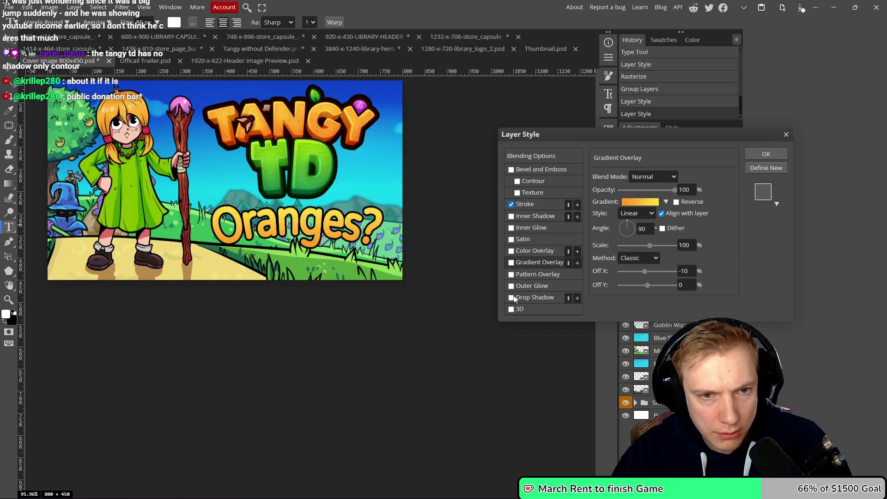
click(782, 136)
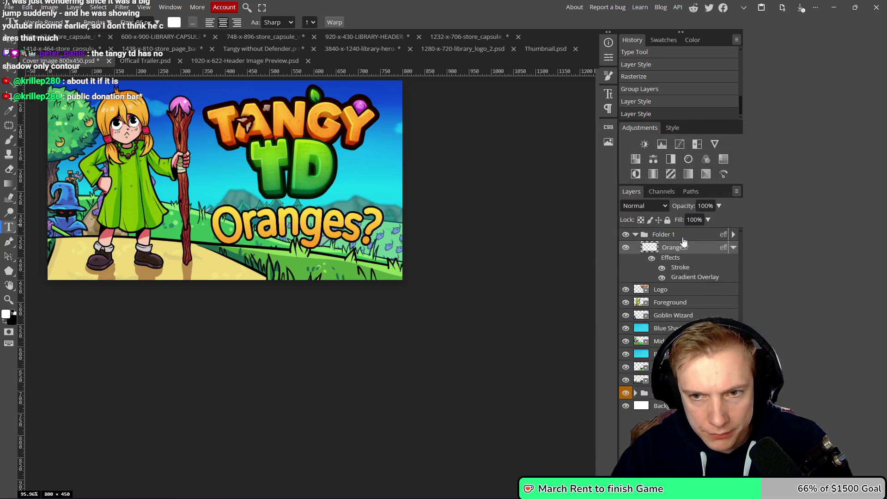
- Hide Folder 1's Gradient Overlay and enable Drop Shadow on the Oranges? layer
click(732, 237)
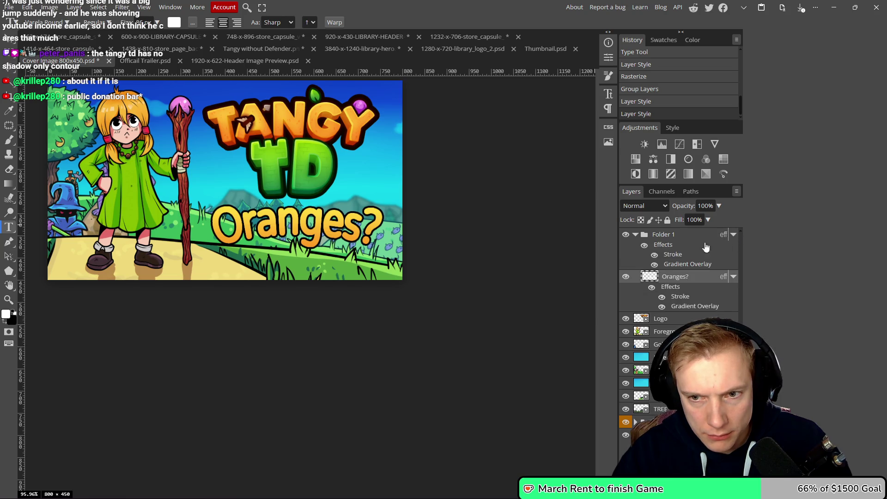
click(654, 264)
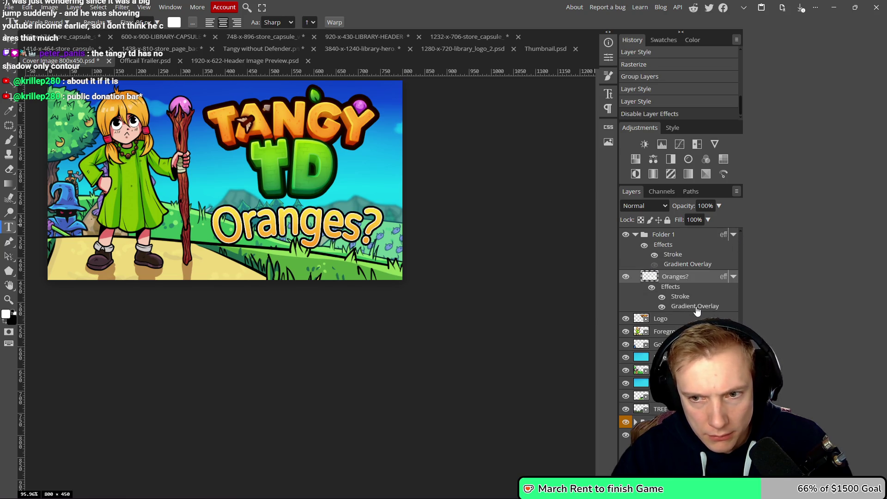
double_click(678, 297)
click(512, 297)
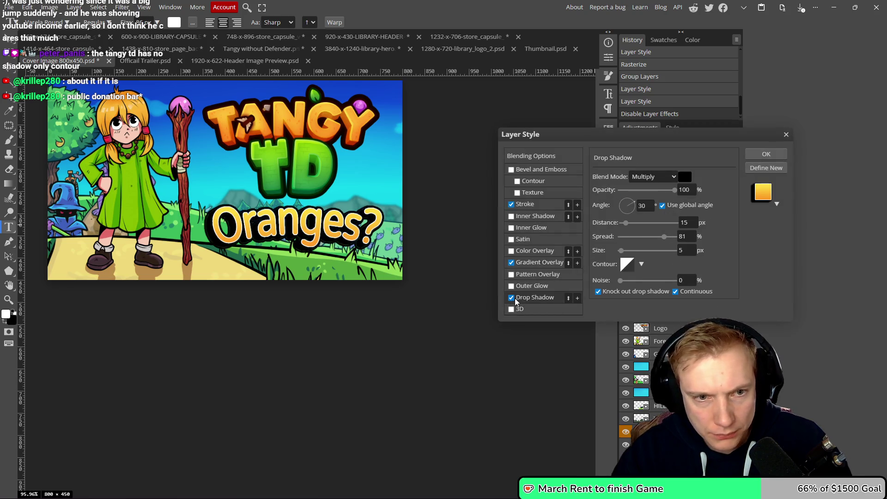
- Point the drop shadow straight down at a 90° angle
click(627, 200)
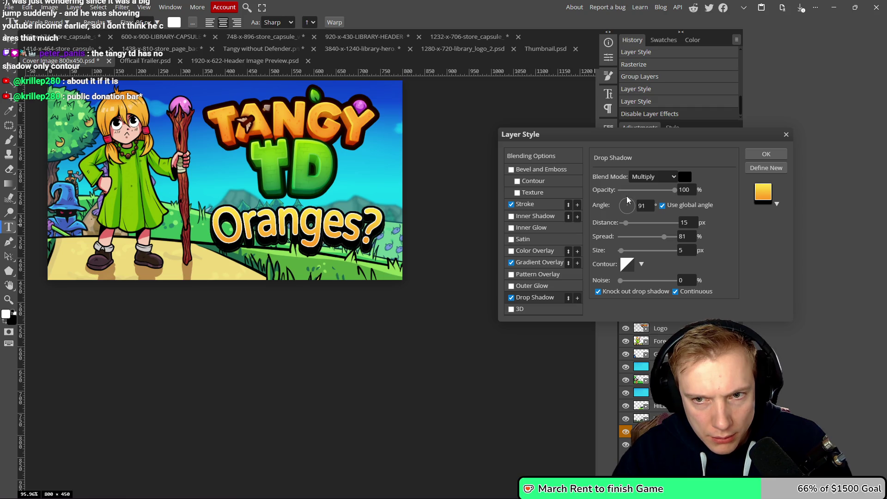
double_click(647, 206)
text(90)
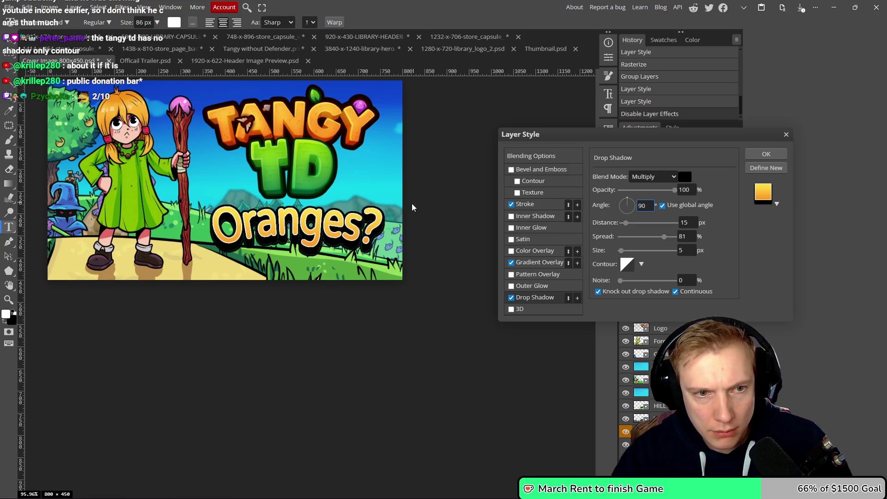
drag(405, 225, 406, 220)
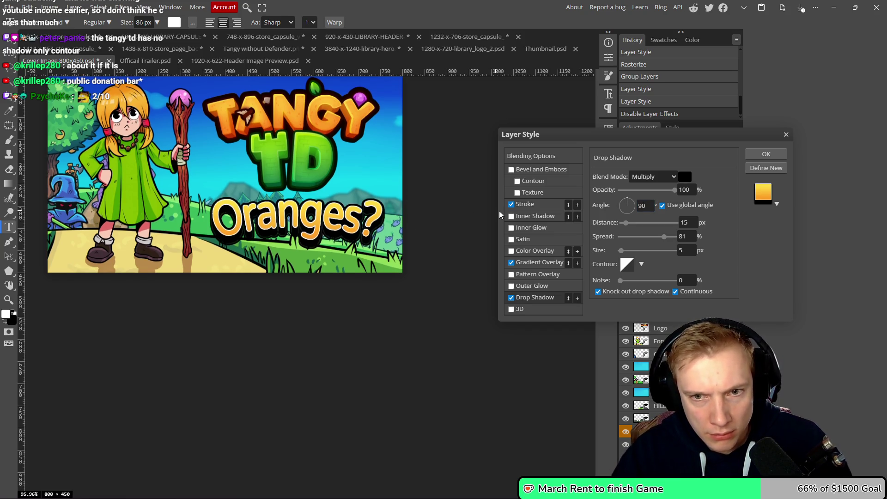
- Make the drop shadow orange with Normal blend mode, then select Stroke
click(685, 177)
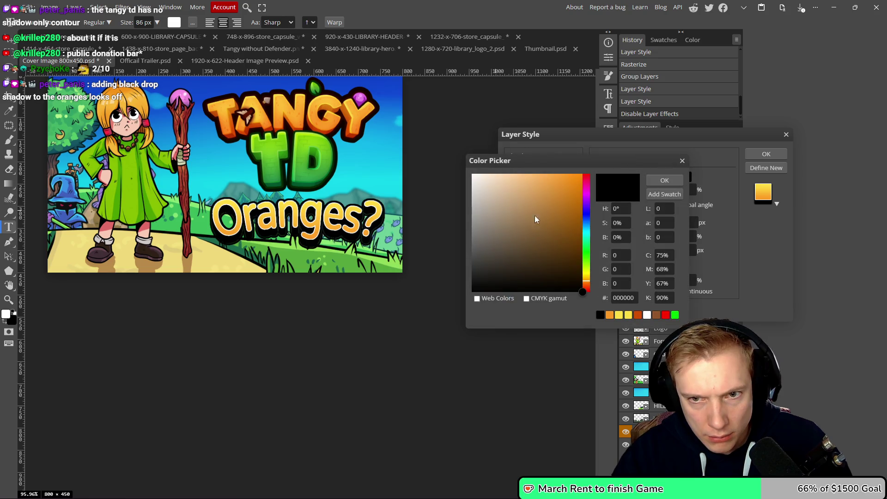
click(580, 178)
click(664, 180)
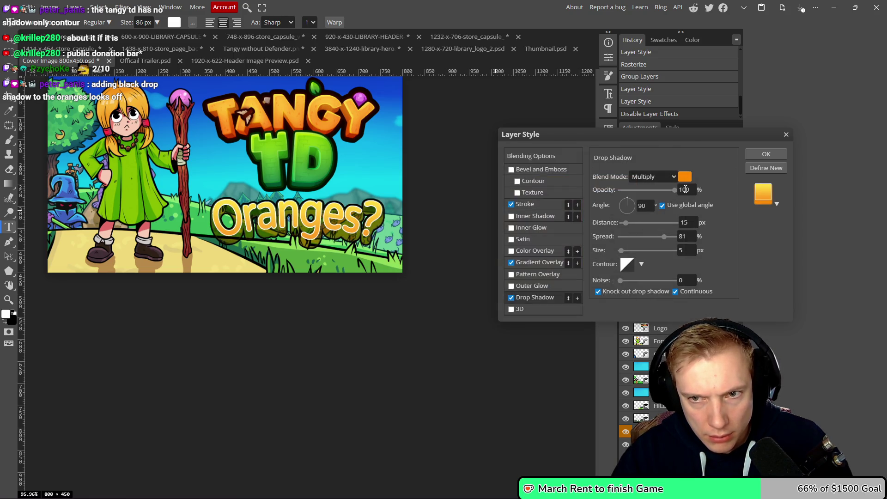
click(651, 177)
click(644, 193)
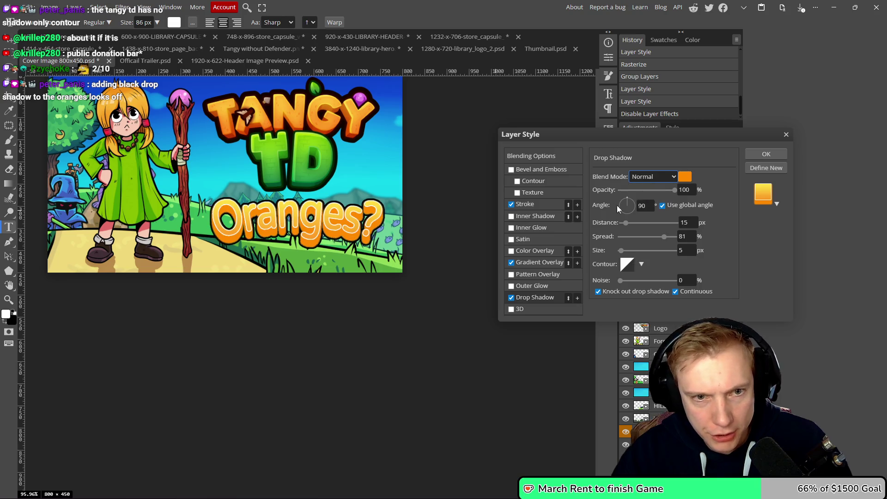
scroll(409, 194, down, 2)
scroll(348, 191, up, 4)
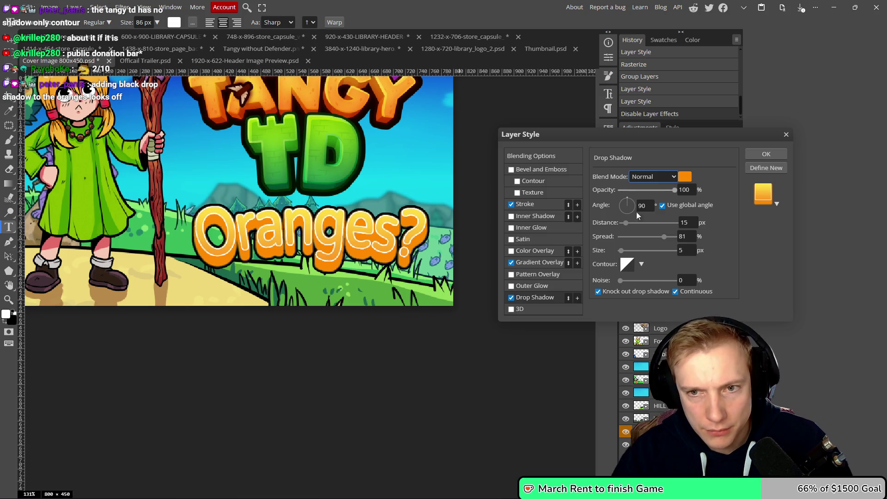
scroll(687, 225, down, 6)
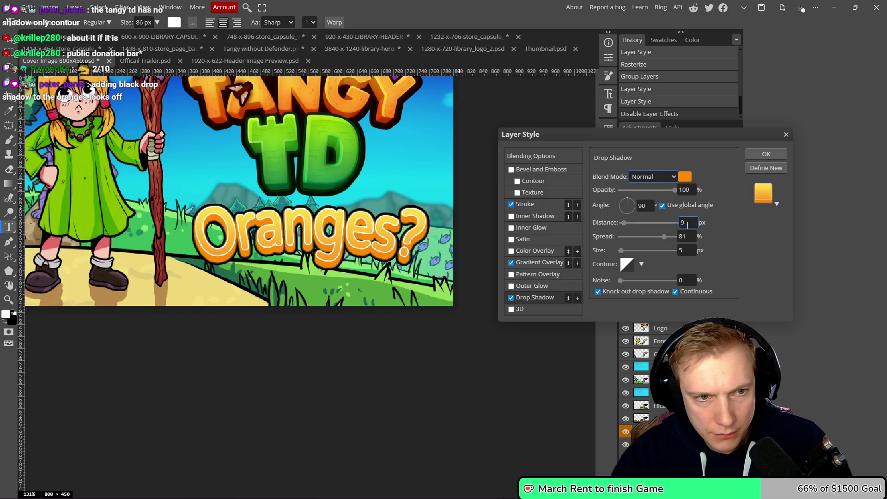
scroll(687, 225, up, 1)
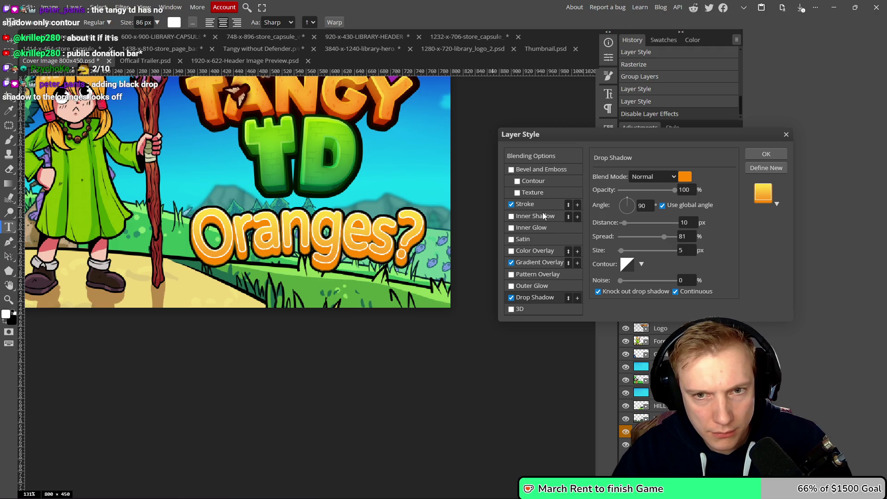
click(545, 204)
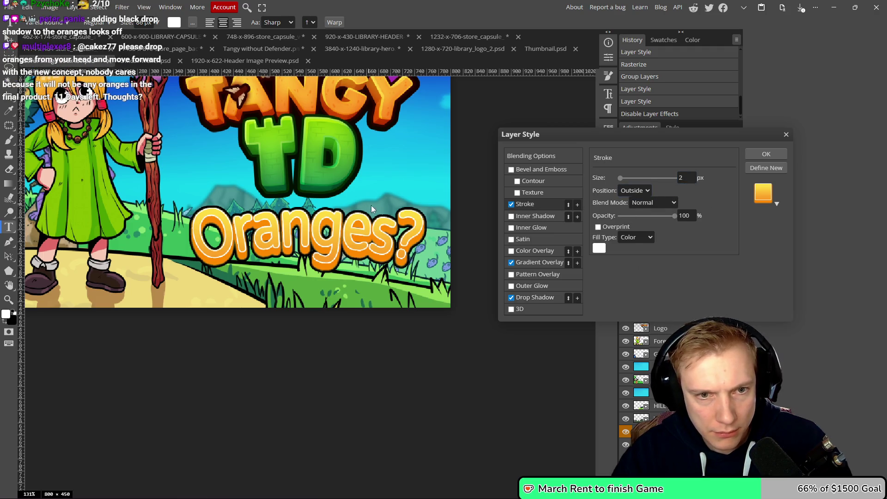
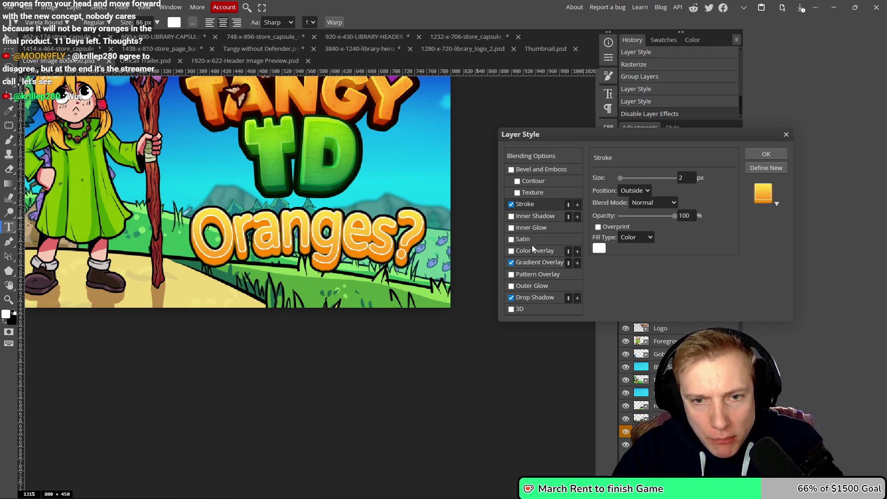
- Try a Normal-blend outer glow on the Oranges? title, then remove it and apply
click(511, 286)
click(553, 288)
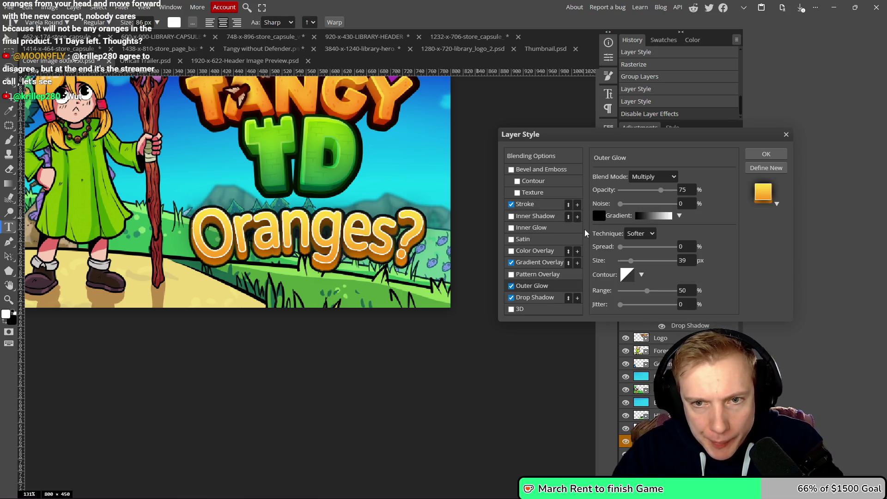
click(666, 176)
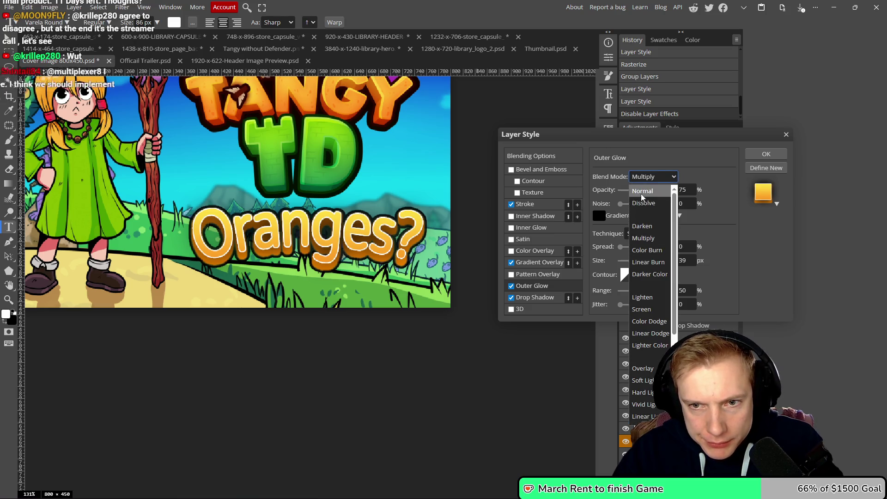
key(Escape)
key(Up)
key(Up)
key(Up)
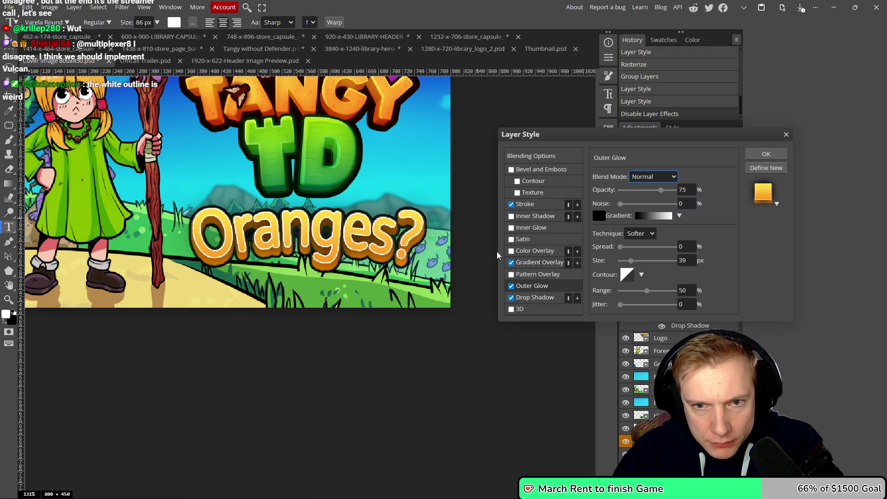
click(511, 286)
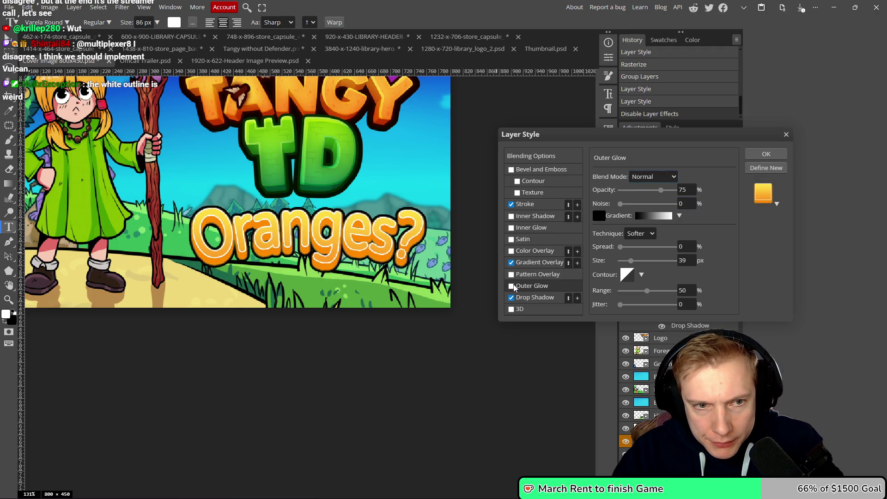
click(763, 156)
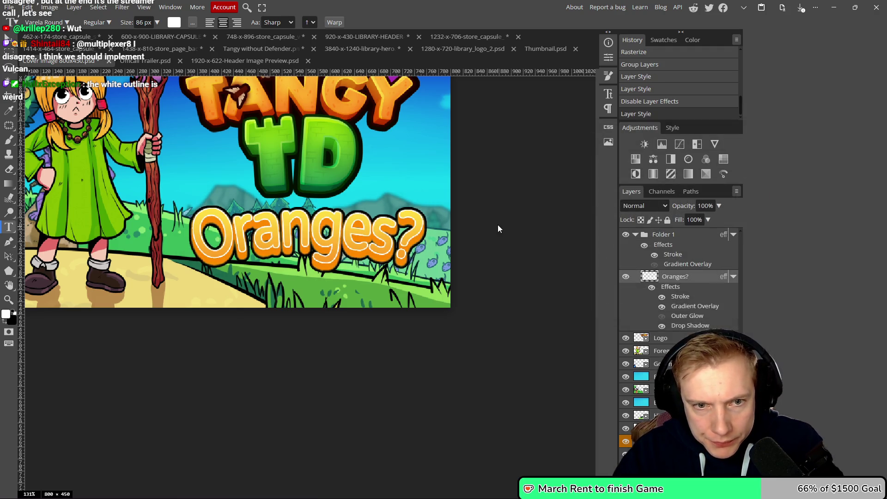
- Thicken the title's white outline to 4 px
double_click(681, 297)
click(512, 204)
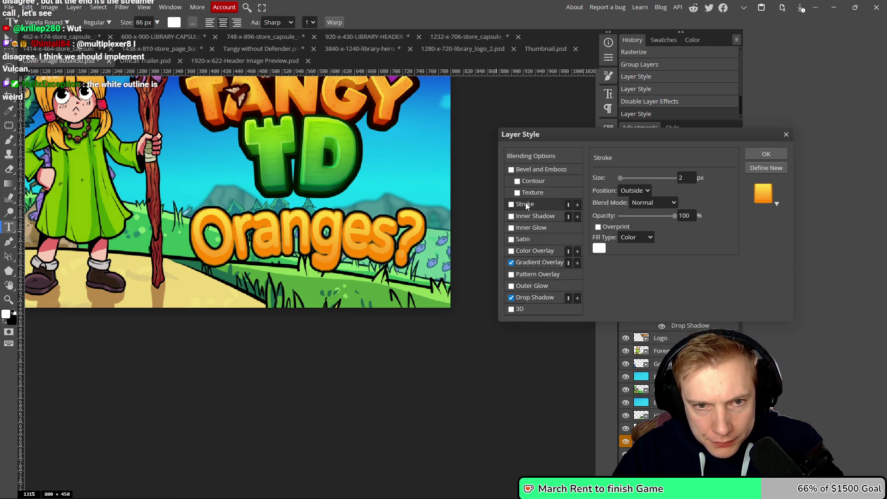
scroll(374, 190, up, 2)
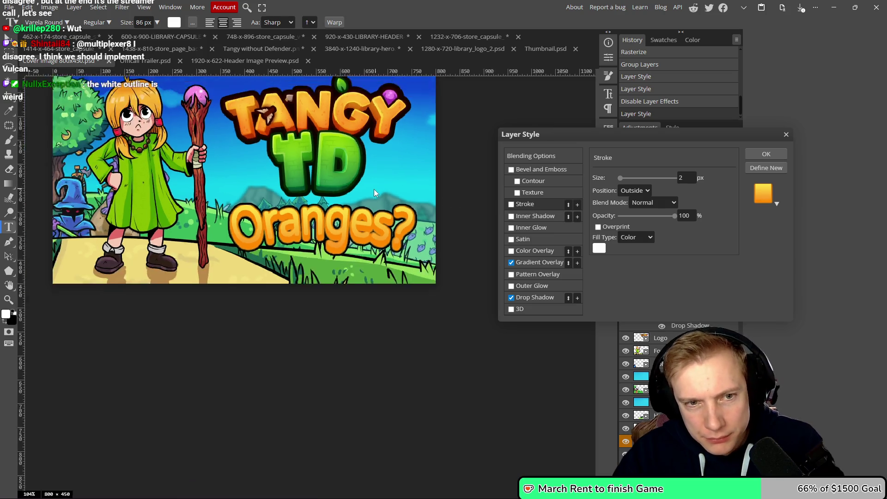
click(542, 205)
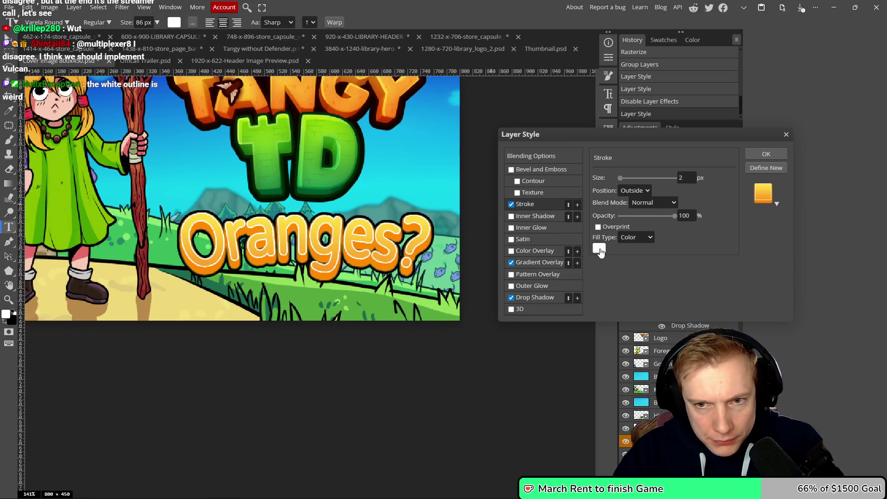
scroll(692, 176, up, 2)
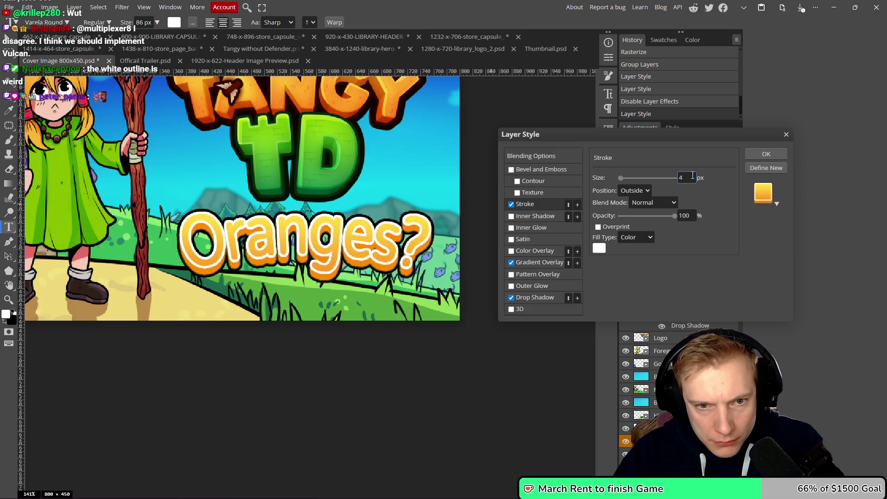
click(767, 154)
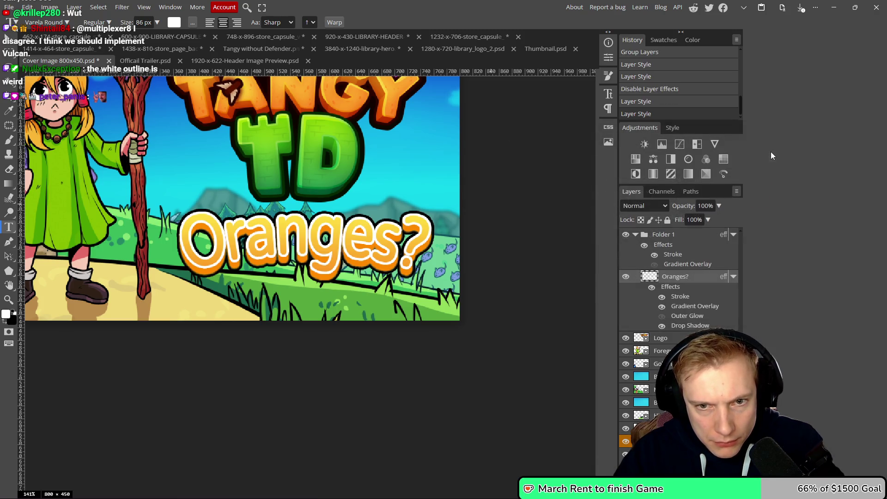
- Remove the drop shadow from the Oranges? layer's style
double_click(696, 279)
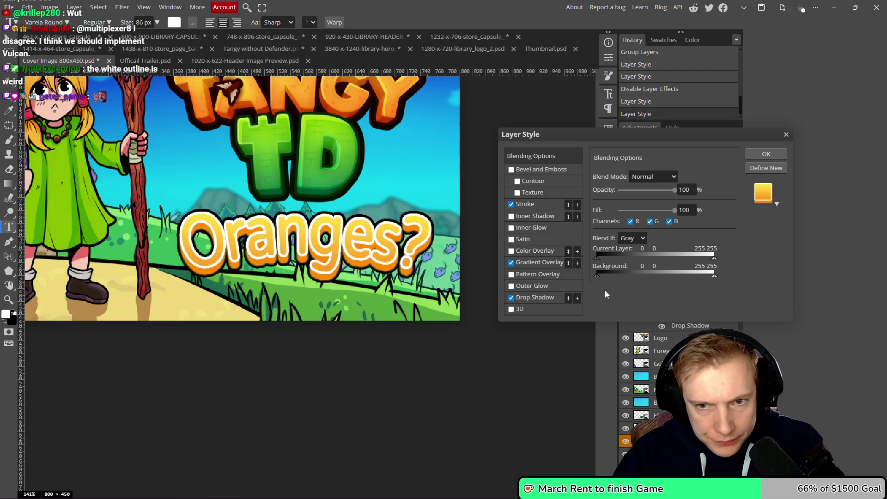
click(512, 298)
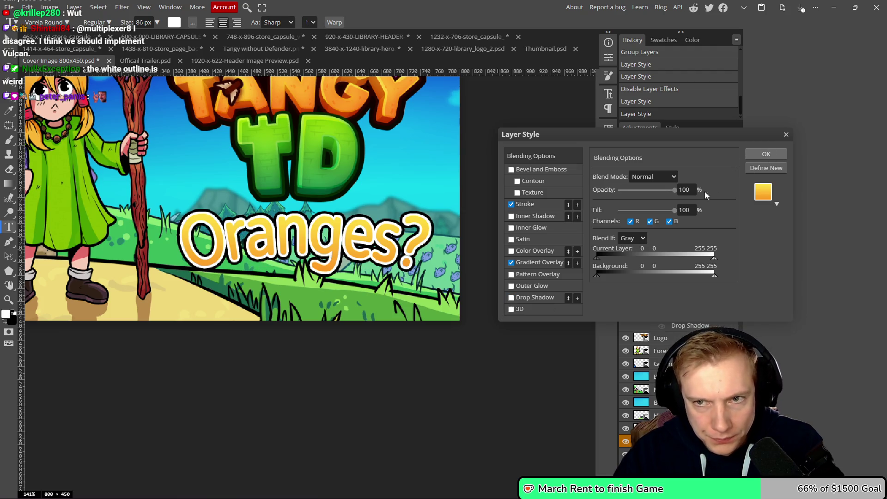
click(769, 155)
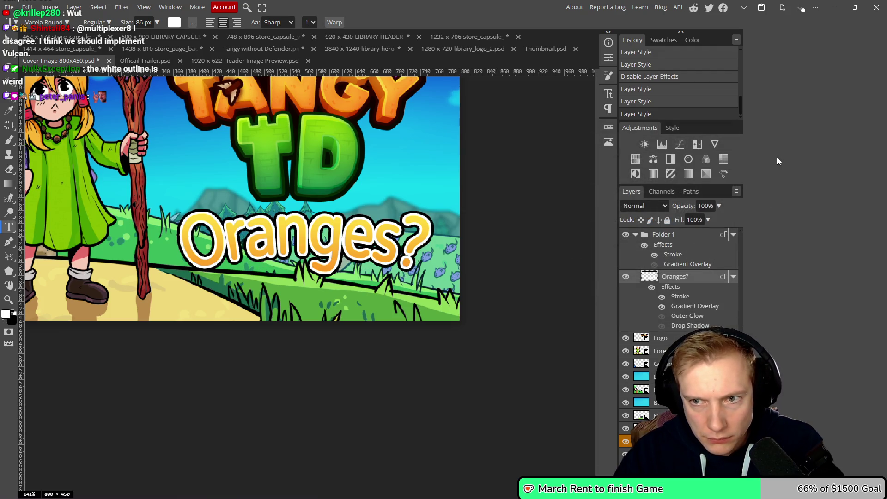
- Keep Folder 1's gradient overlay visible and hide its white outline
click(654, 265)
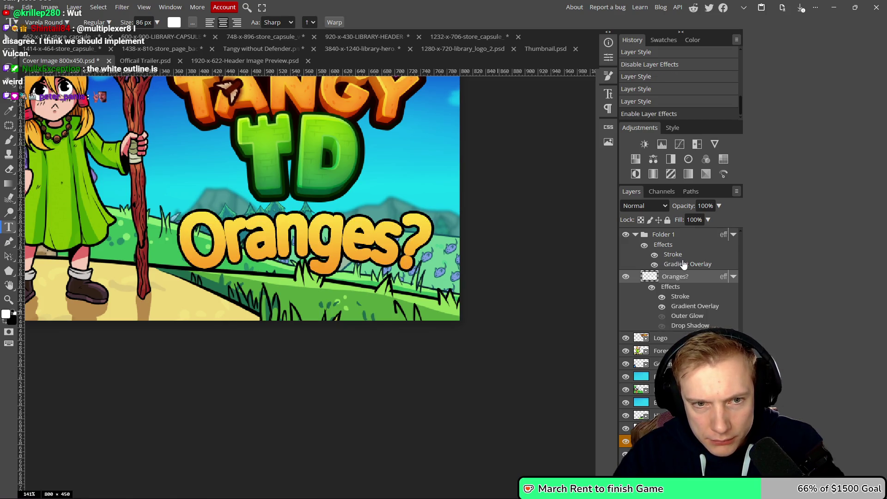
click(654, 265)
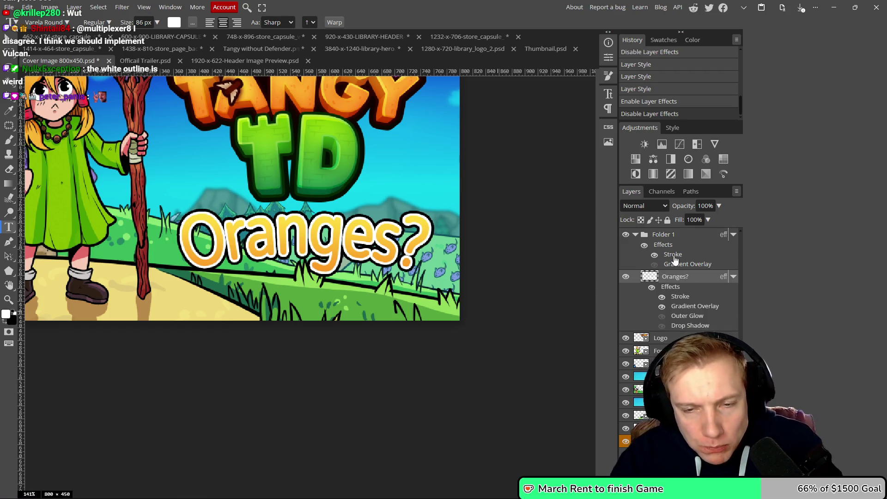
click(654, 264)
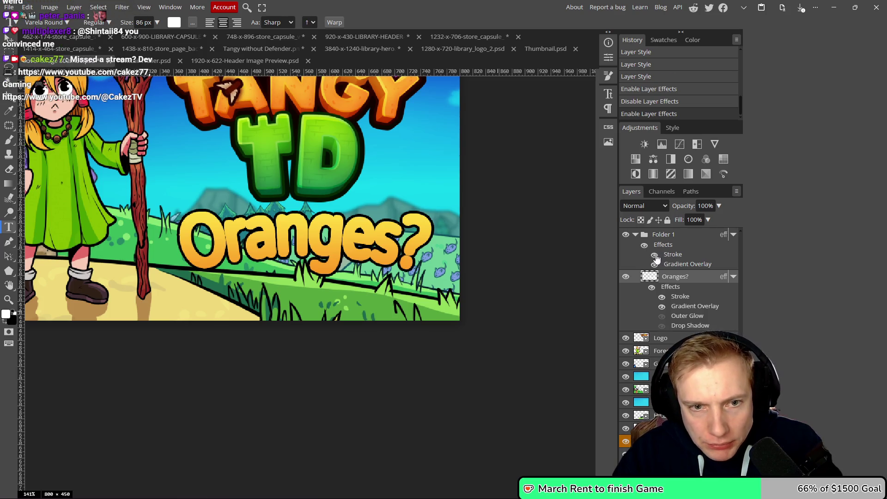
click(655, 254)
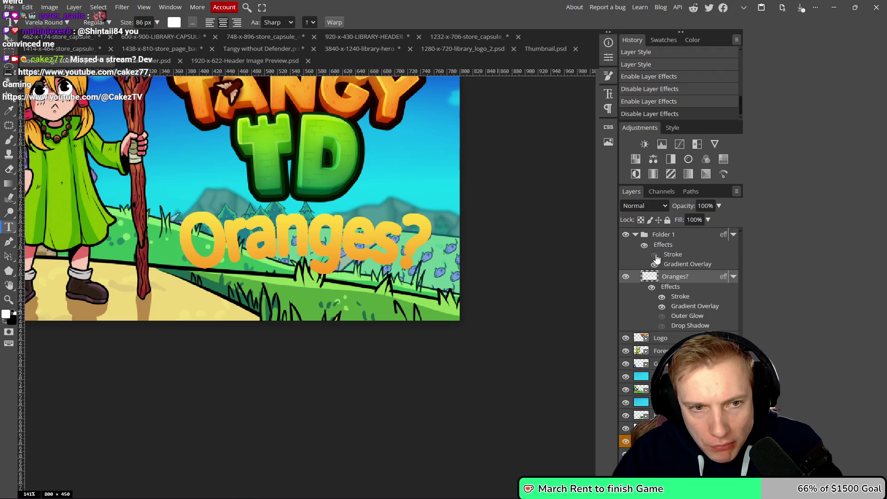
double_click(679, 297)
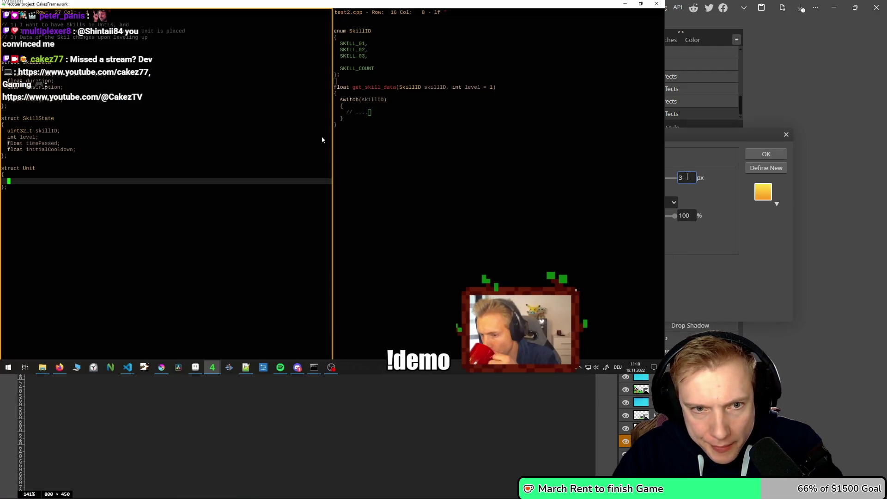
- Collapse the Oranges? effects list and open Folder 1's layer style settings
click(765, 156)
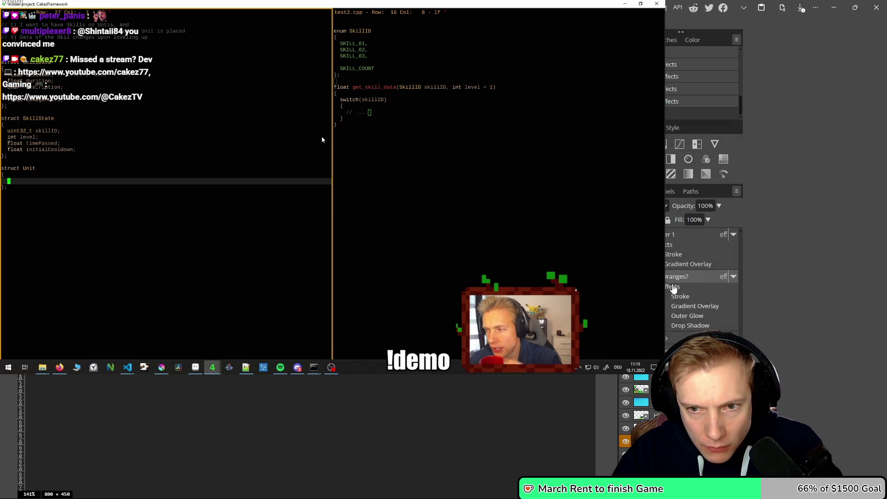
click(733, 276)
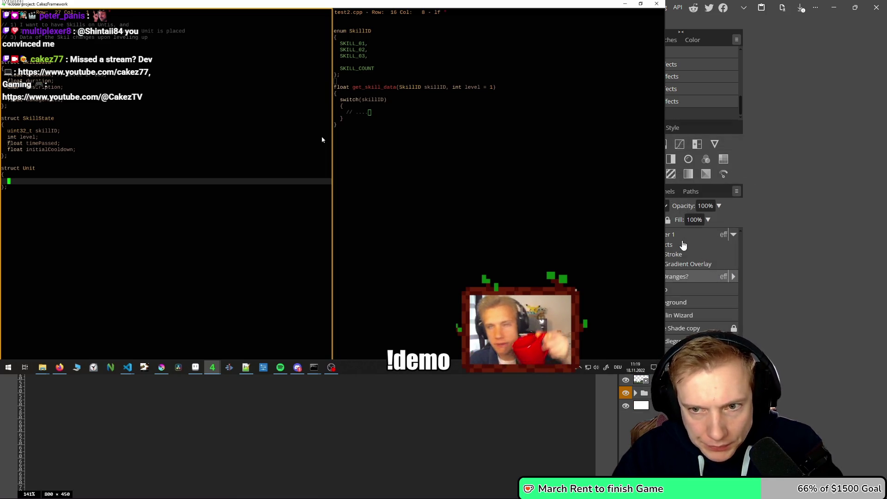
click(667, 235)
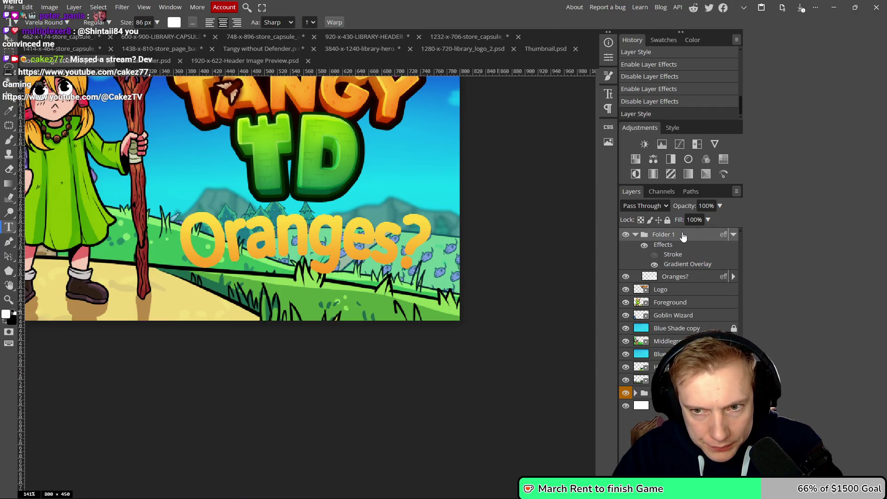
double_click(683, 236)
- Give Folder 1 a drop shadow with 9 px distance, 57% spread and 5 px size
click(518, 298)
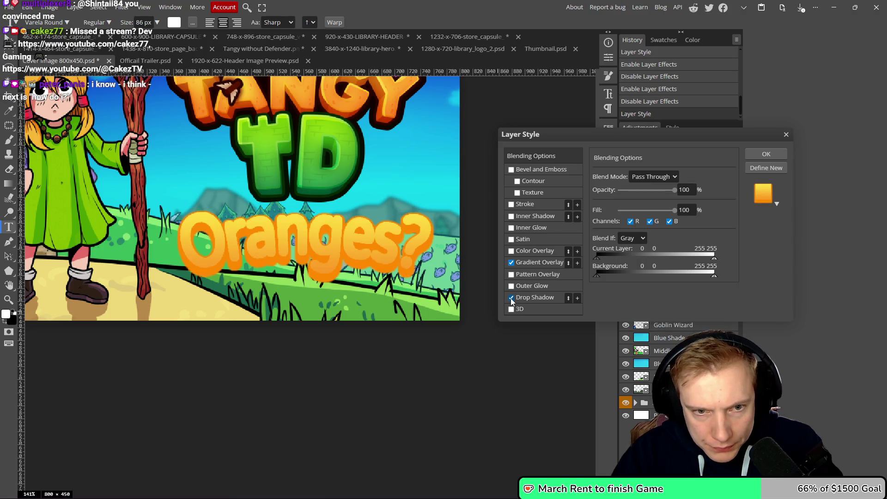
click(550, 297)
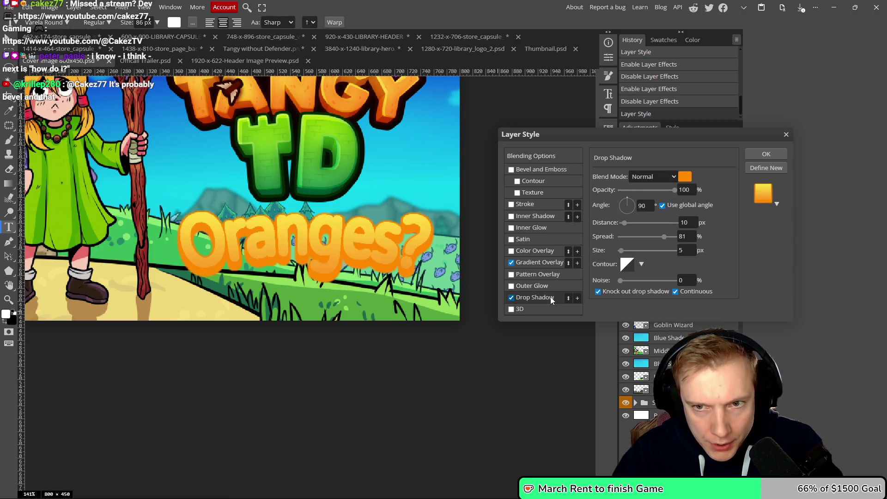
click(688, 222)
key(Down)
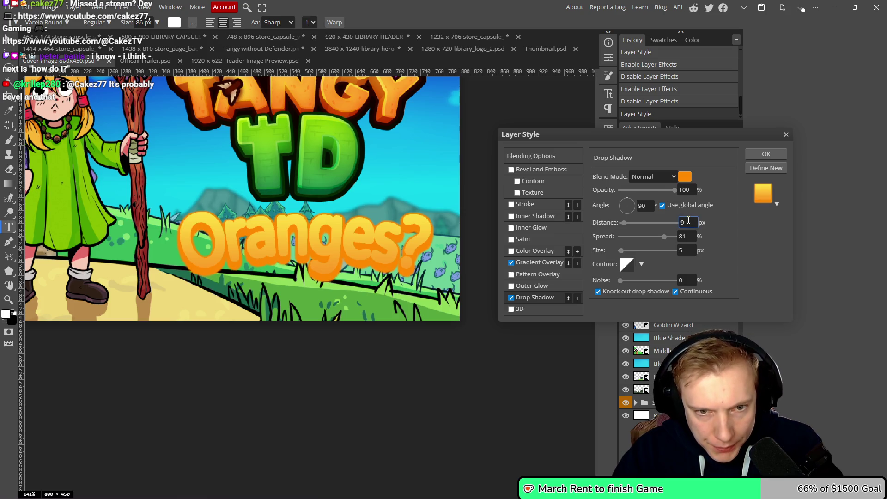
click(688, 237)
key(Down)
key(Down)
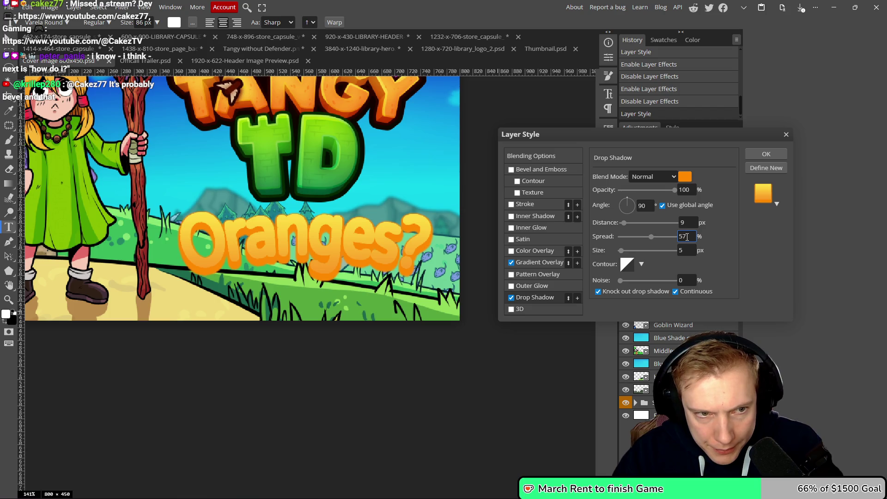
click(511, 205)
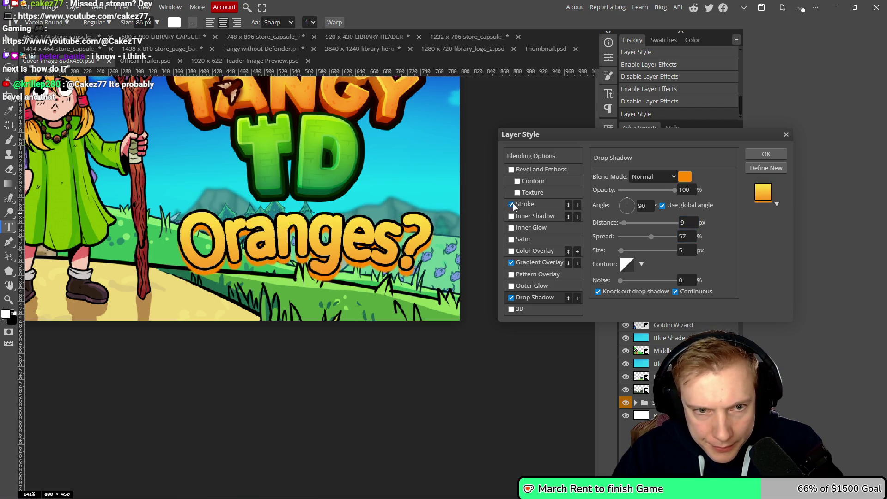
click(512, 205)
click(751, 155)
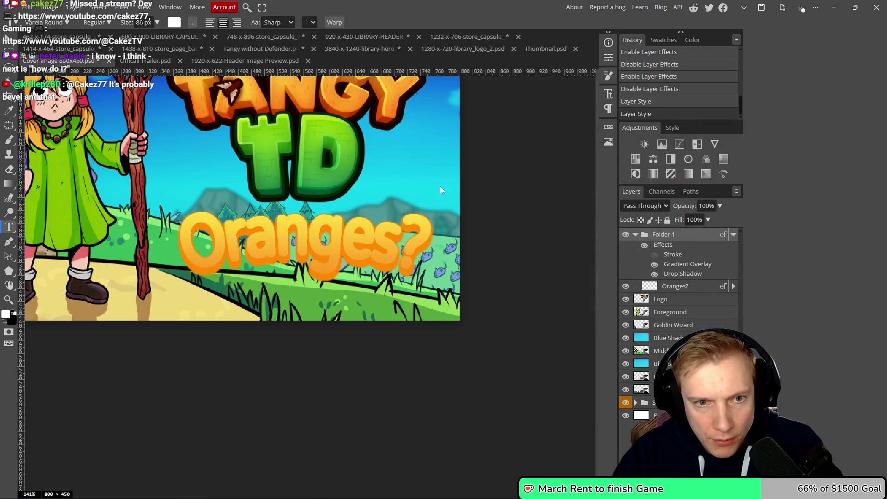
scroll(431, 187, down, 3)
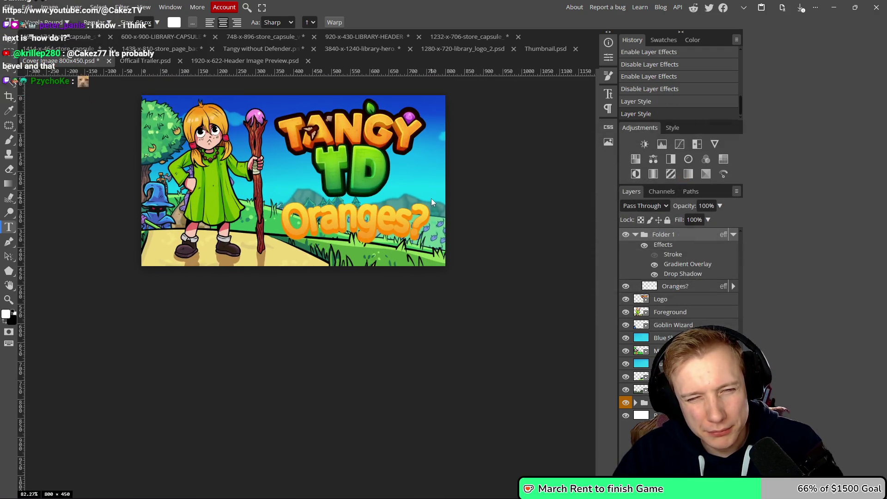
- Convert the Folder 1 group into a smart object
scroll(431, 198, up, 1)
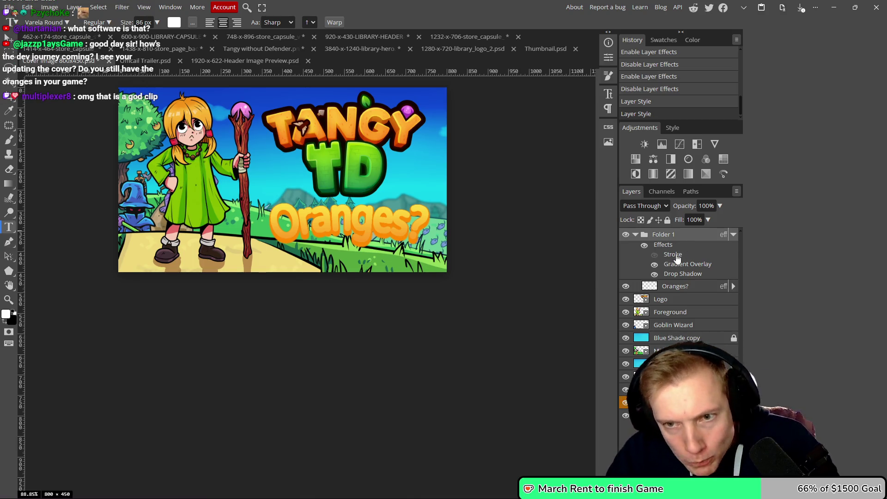
right_click(661, 236)
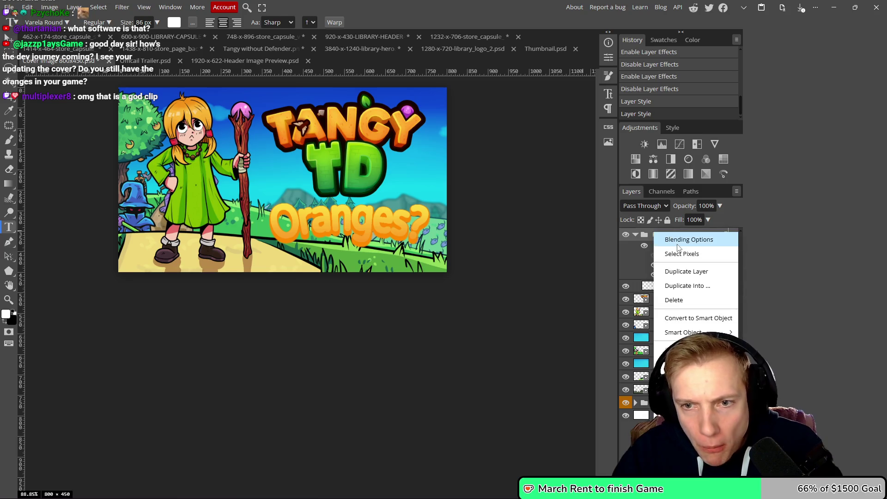
click(695, 314)
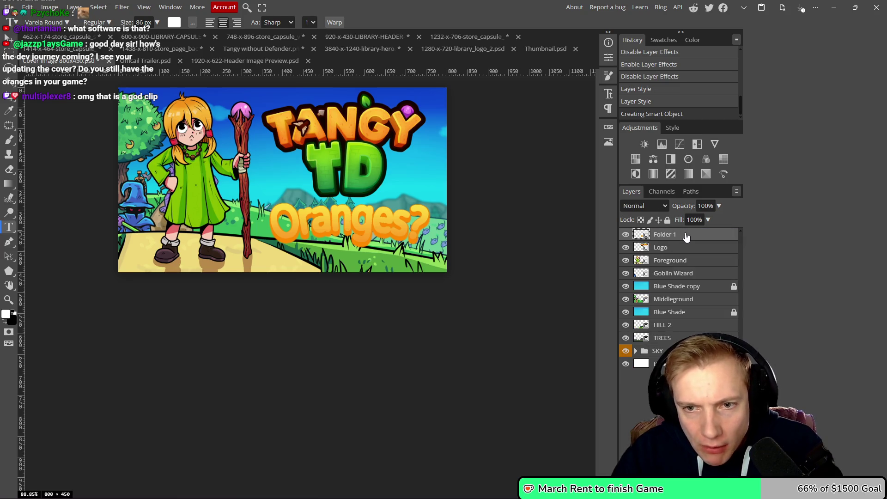
- Add a 7 px black outside stroke to the Folder 1 smart object
double_click(686, 236)
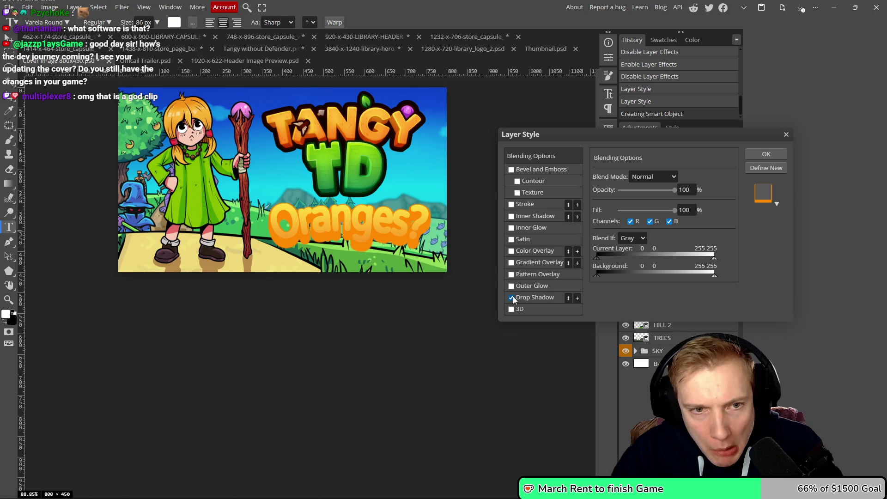
click(511, 204)
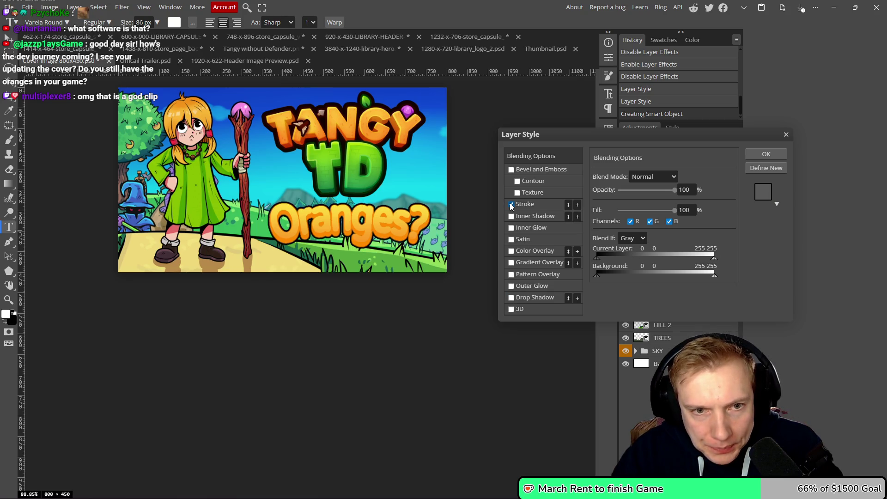
scroll(379, 187, down, 3)
scroll(386, 195, up, 2)
scroll(389, 196, up, 1)
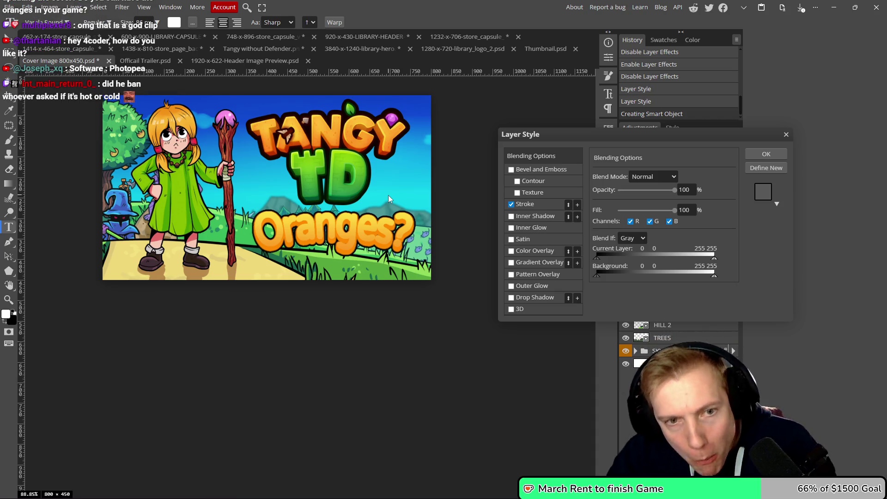
click(552, 204)
click(686, 177)
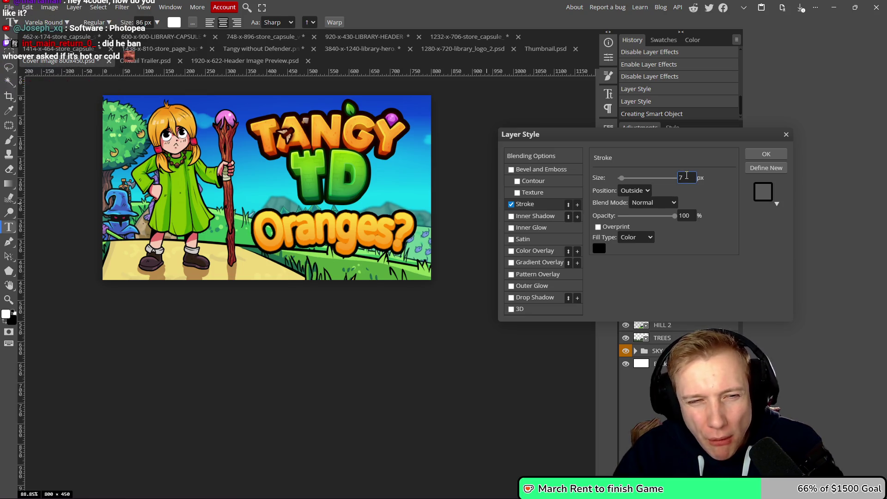
scroll(420, 177, down, 5)
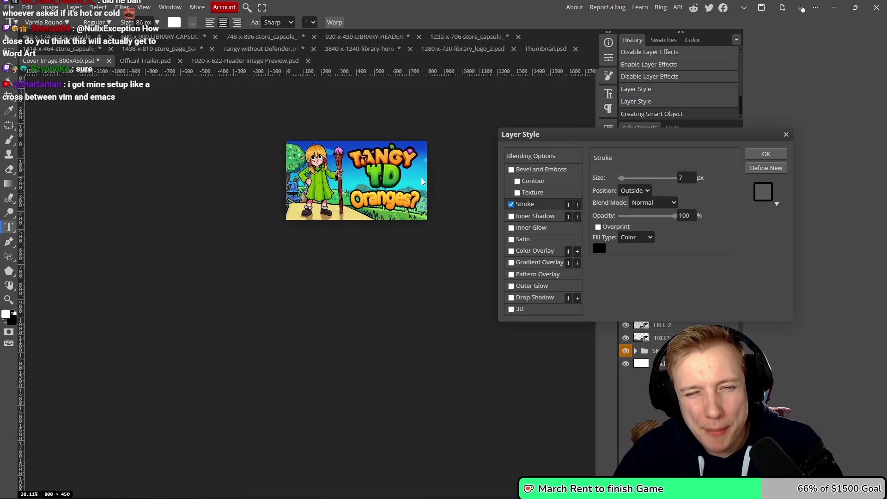
scroll(421, 177, up, 3)
click(754, 154)
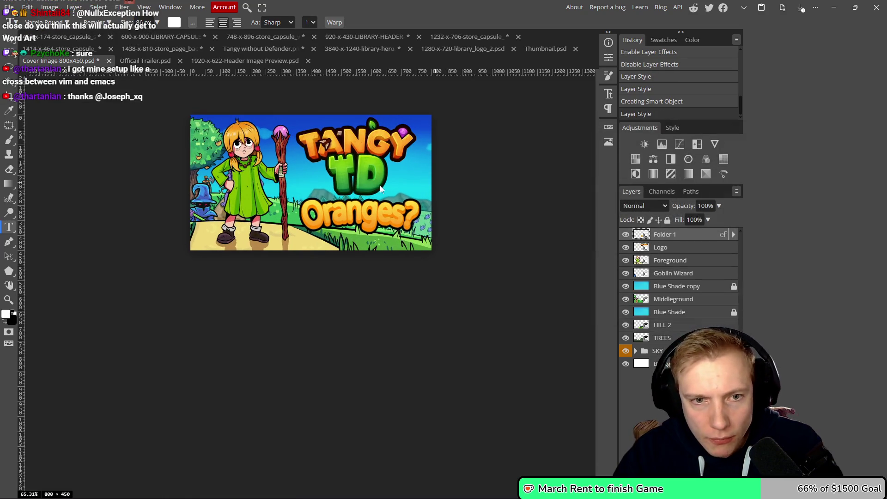
- Open the Folder 1 smart object's contents as Folder 1.psd
scroll(345, 219, up, 6)
scroll(420, 201, down, 5)
scroll(423, 202, down, 2)
scroll(439, 205, up, 4)
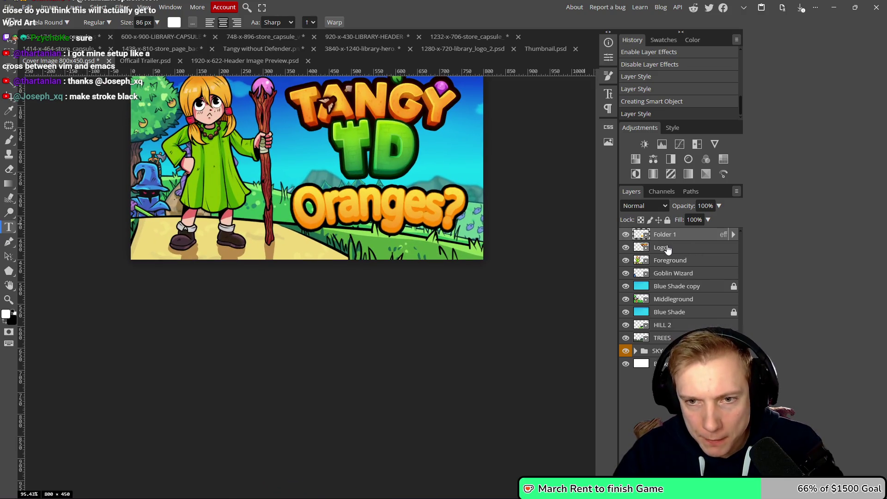
double_click(641, 237)
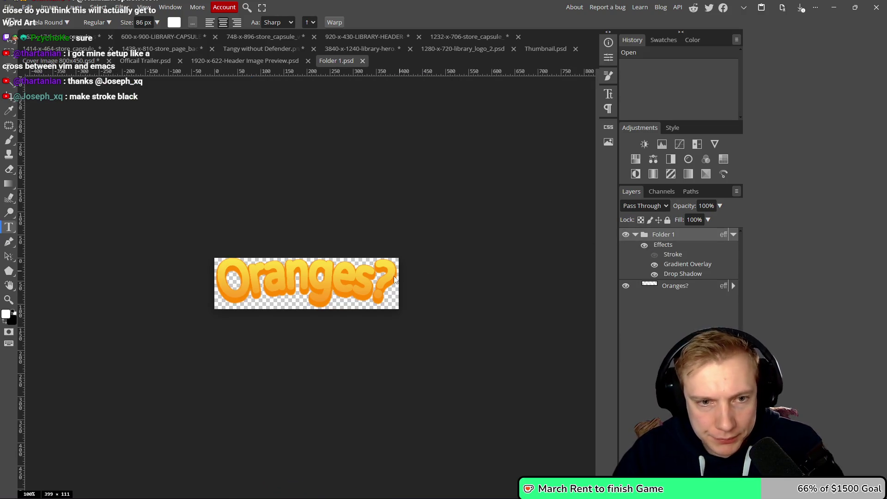
- Give the Oranges? text a 2 px white stroke
scroll(296, 278, up, 10)
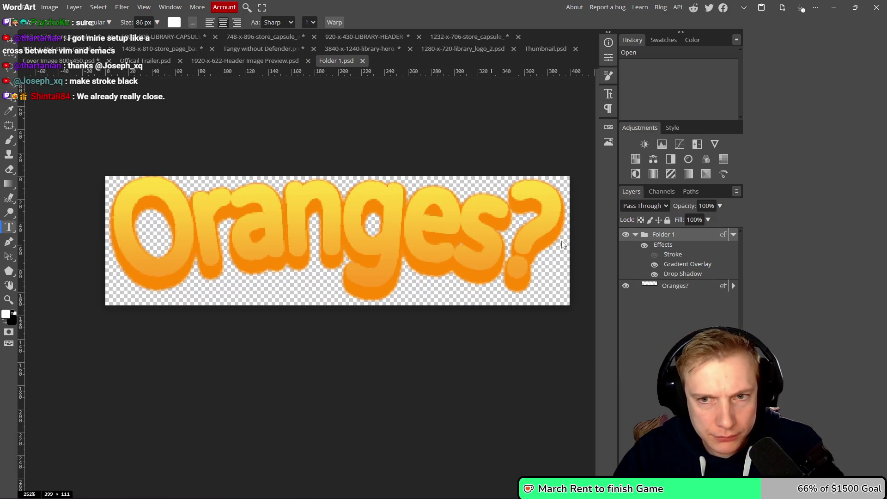
click(655, 255)
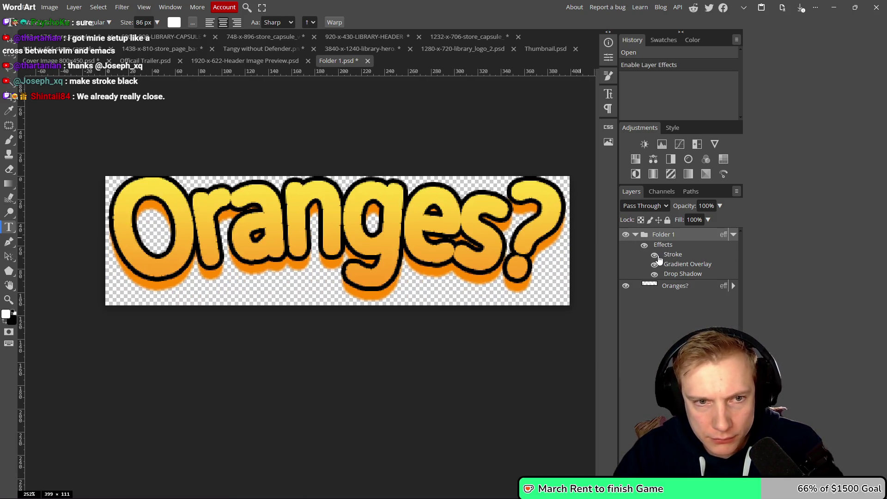
click(658, 257)
click(658, 258)
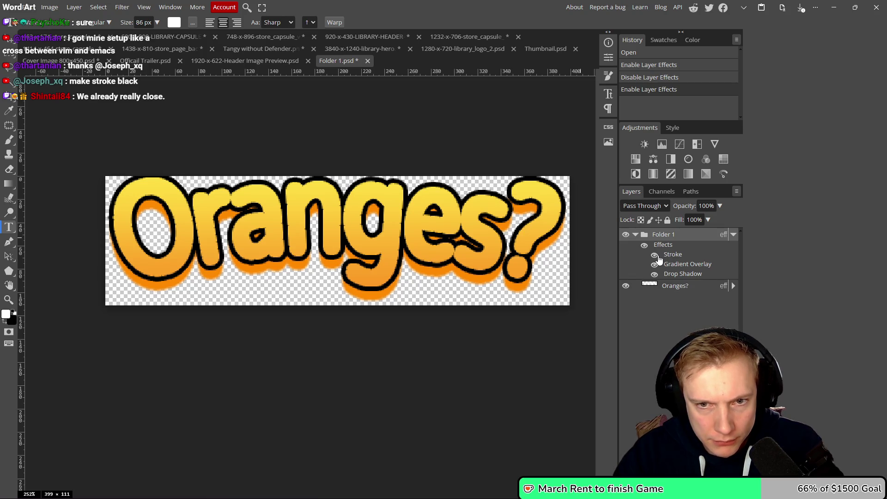
double_click(683, 256)
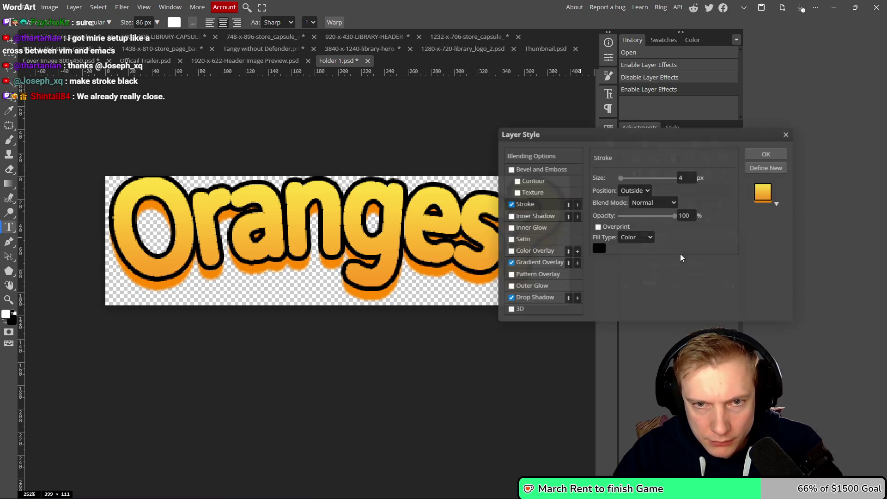
double_click(682, 179)
text(1)
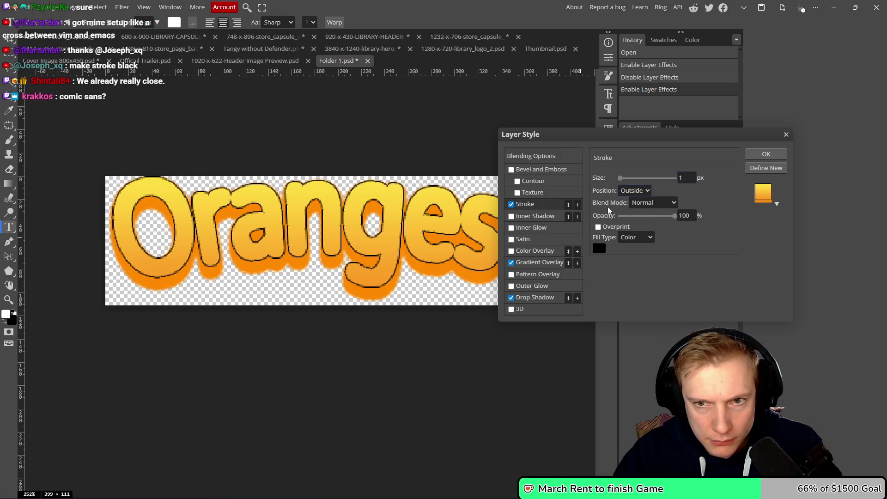
click(599, 249)
drag(480, 185, 434, 157)
click(662, 181)
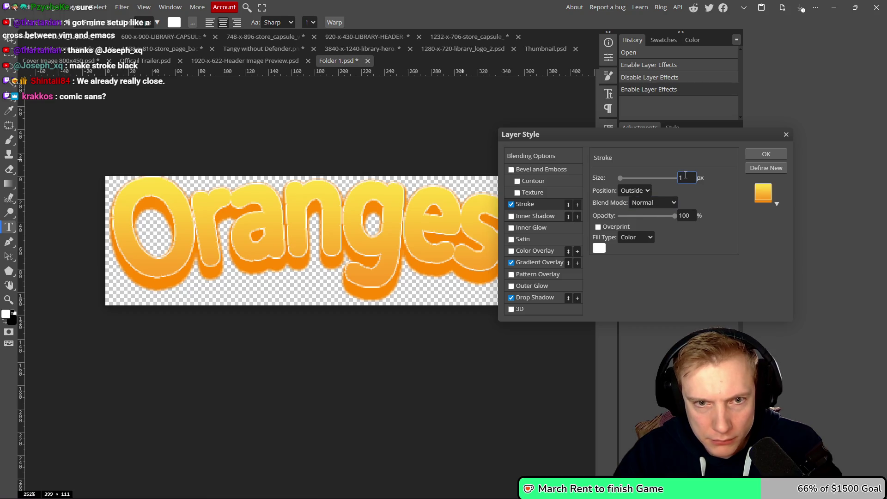
text(2)
scroll(416, 190, down, 5)
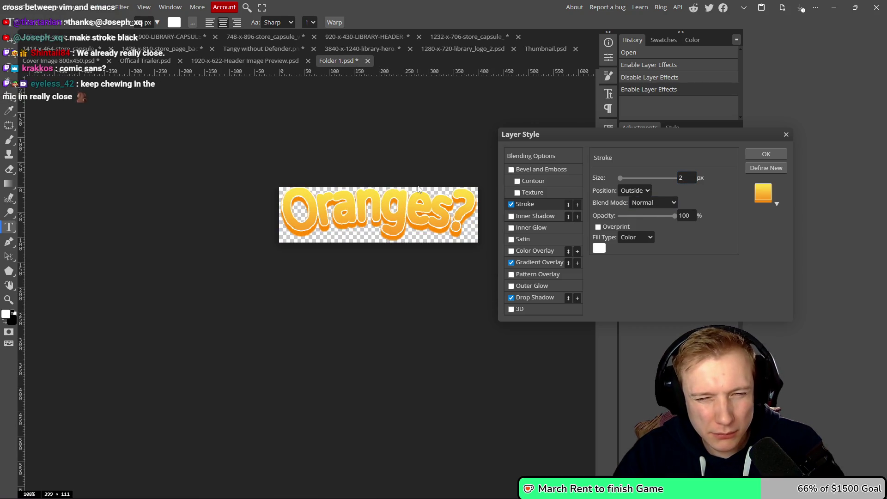
scroll(418, 189, up, 2)
click(755, 156)
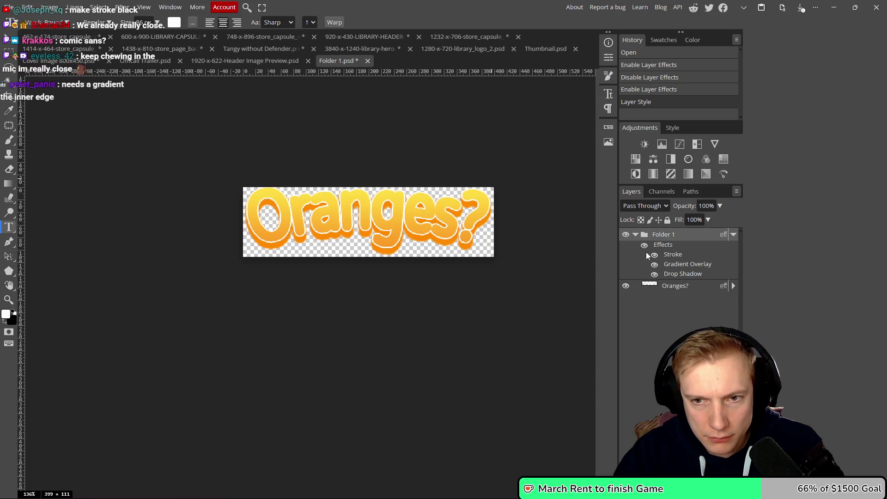
- Save the smart object, check the Cover Image 800x450 document, and reopen Folder 1's contents
key(ctrl+s)
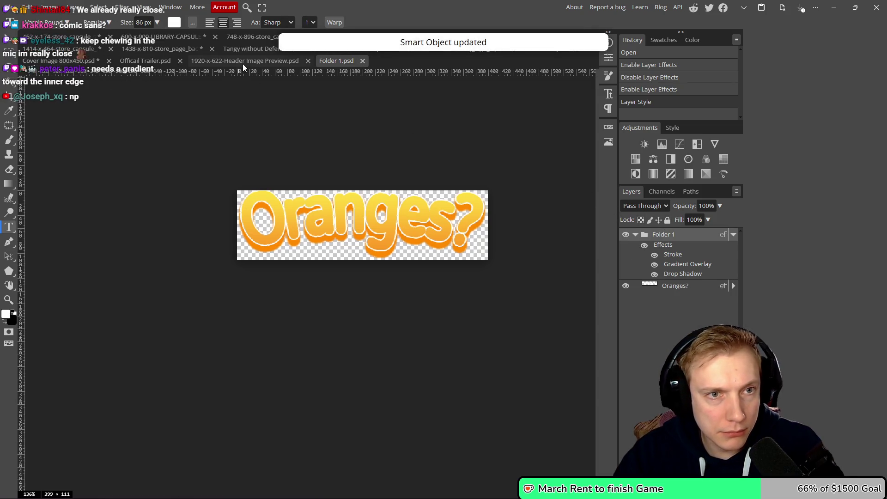
click(94, 65)
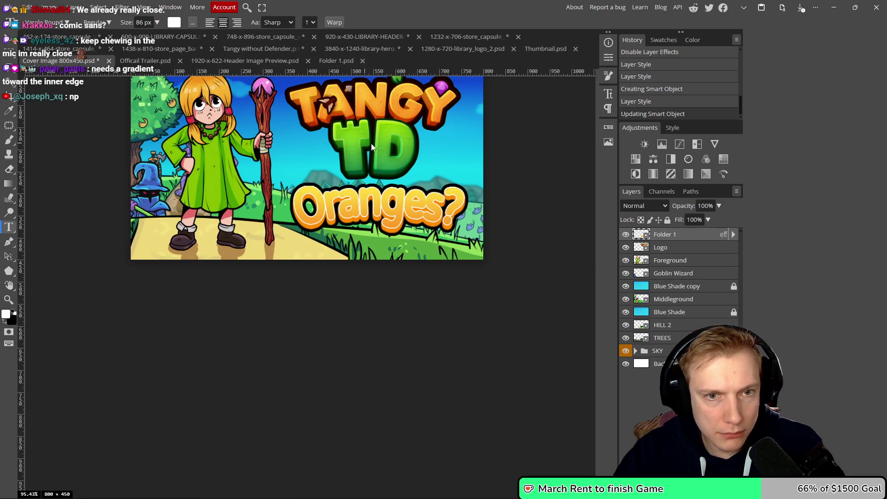
scroll(414, 206, up, 3)
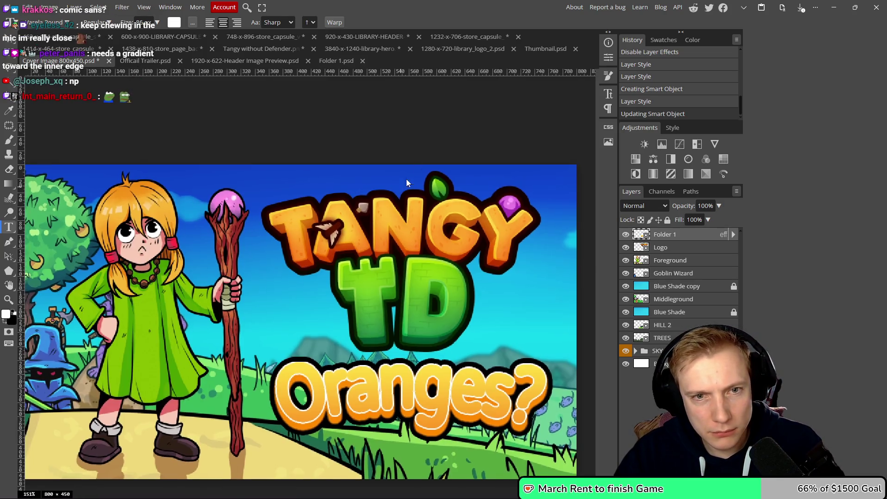
scroll(425, 210, down, 5)
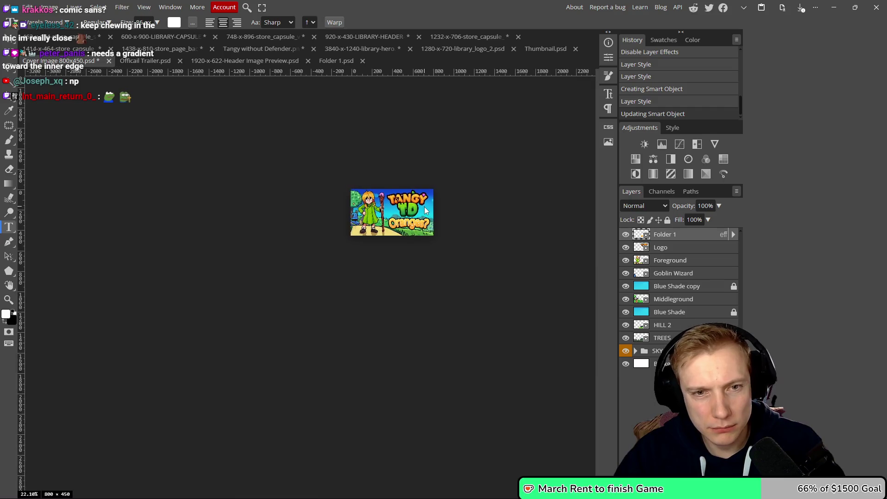
scroll(425, 210, up, 3)
scroll(425, 210, up, 2)
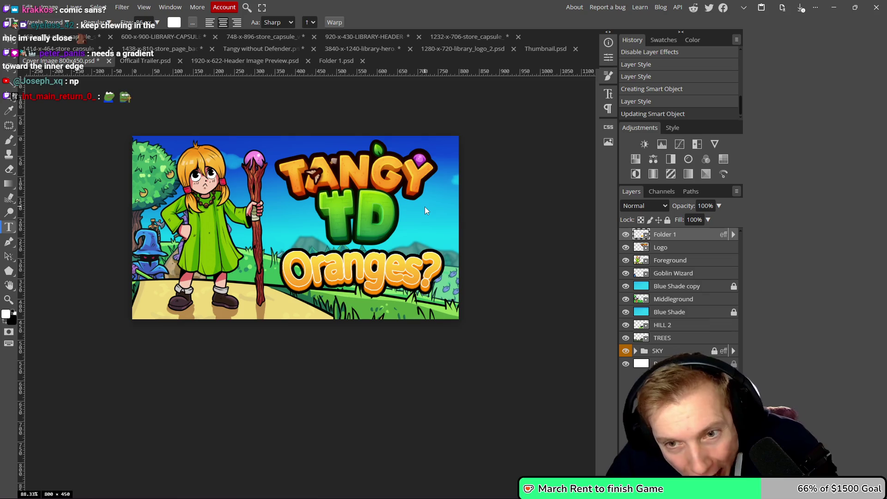
double_click(645, 236)
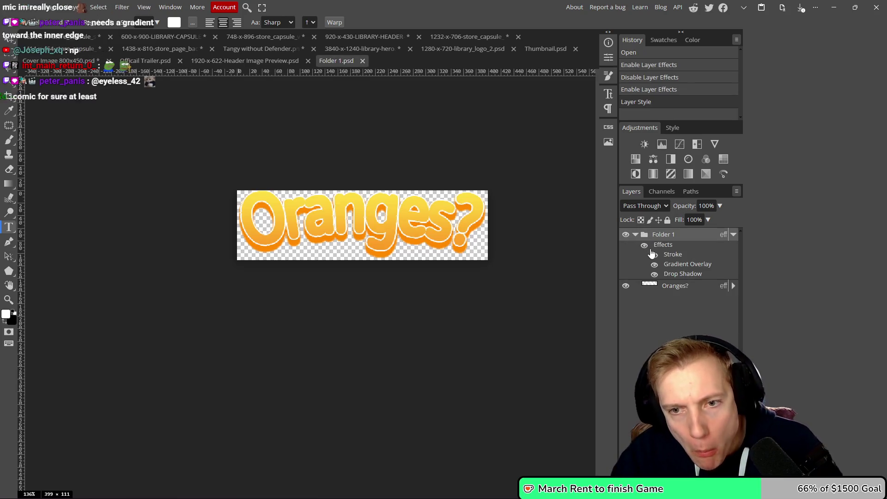
- Thin the Oranges? text stroke to 1 px, save the smart object, and return to the cover
click(625, 286)
click(626, 286)
click(673, 291)
click(733, 286)
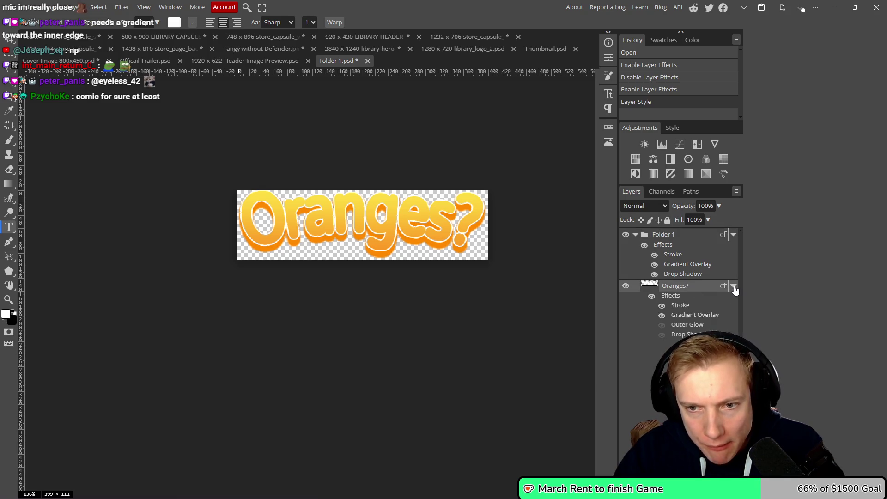
double_click(680, 305)
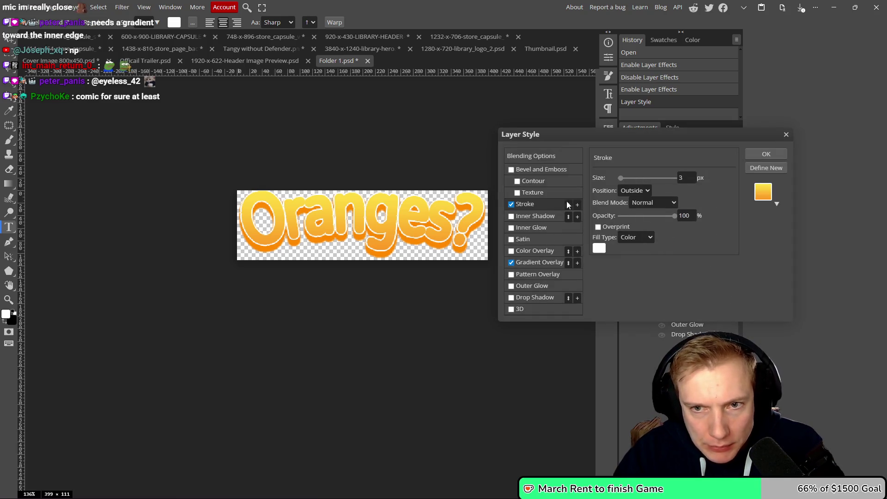
double_click(680, 178)
text(1)
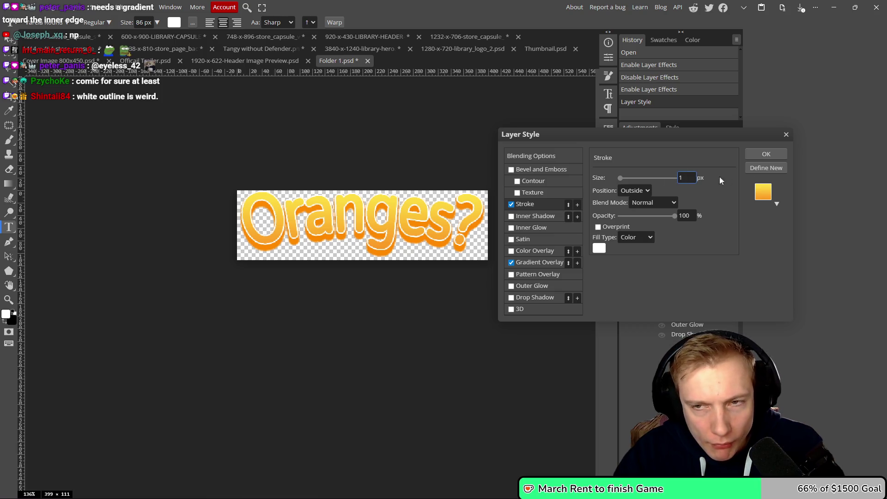
click(761, 153)
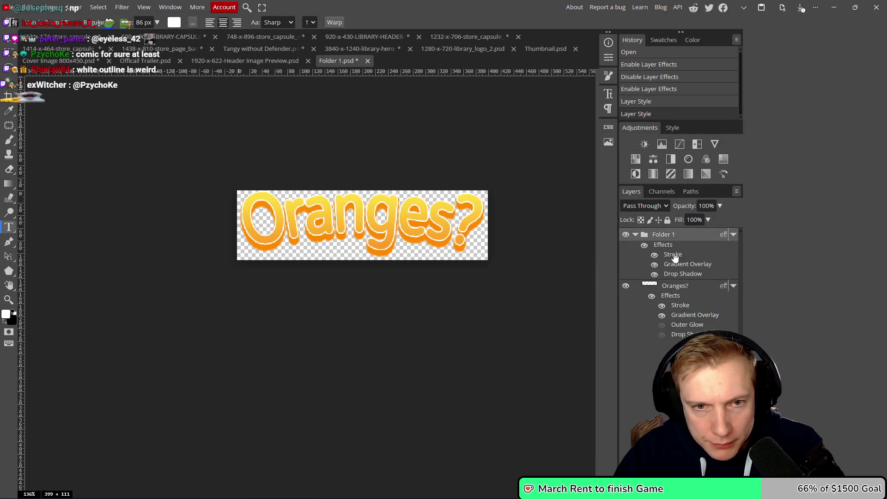
key(ctrl+s)
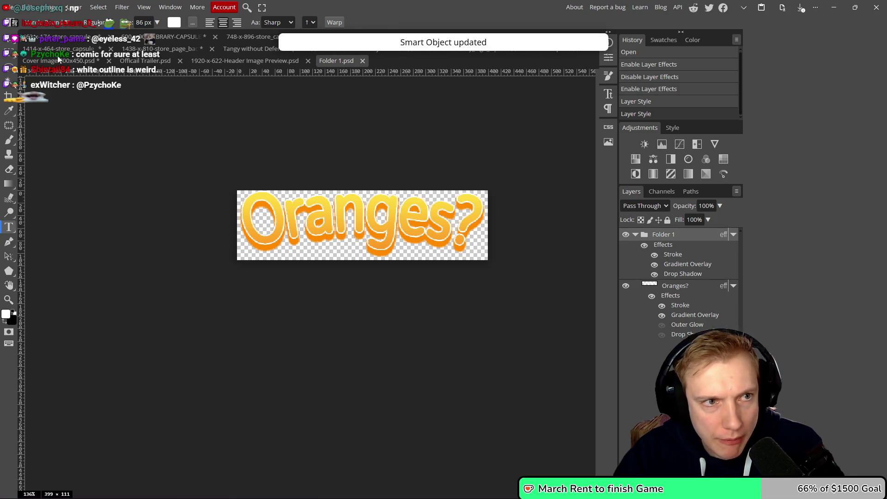
click(63, 62)
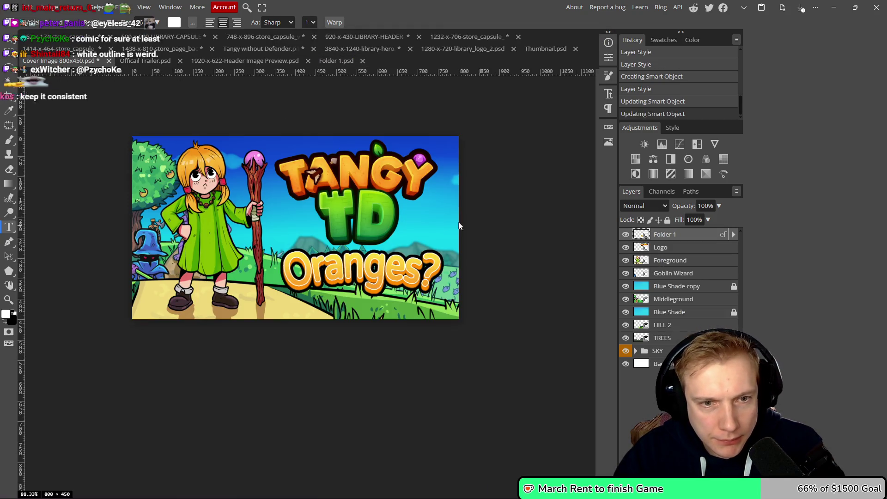
scroll(442, 218, up, 1)
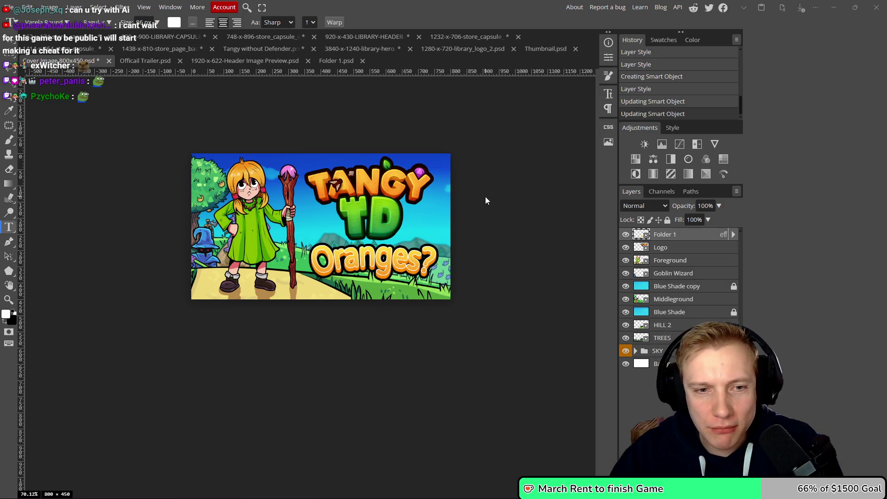
scroll(330, 248, up, 3)
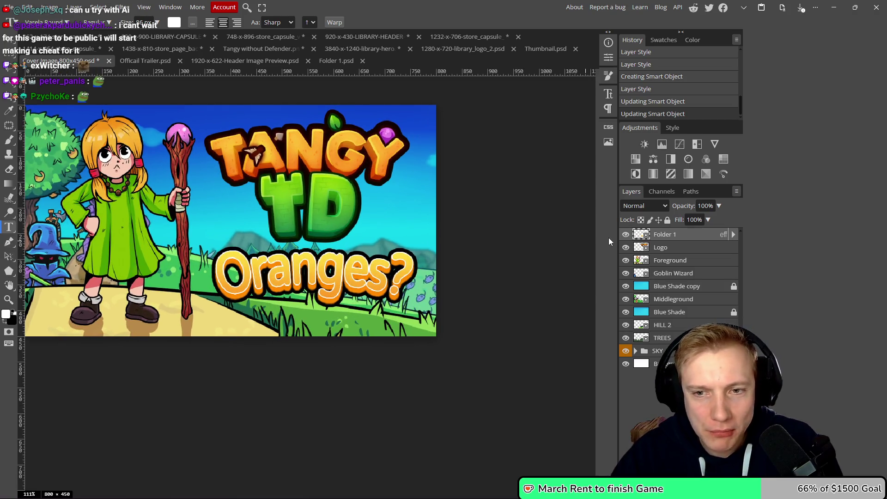
- Change the Oranges? title's drop shadow colour to orange-red #ff4800
double_click(640, 234)
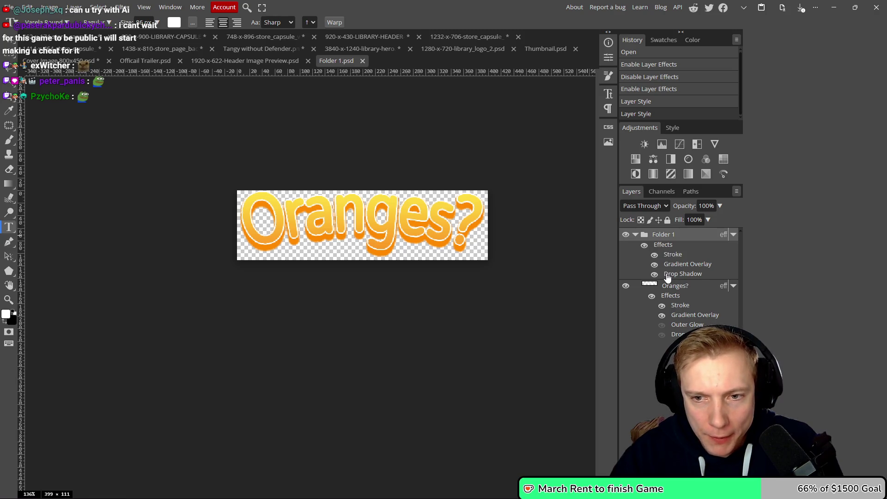
double_click(666, 273)
click(683, 179)
mouse_move(572, 207)
mouse_down()
mouse_move(589, 209)
mouse_move(612, 192)
mouse_move(561, 157)
mouse_move(601, 170)
mouse_up()
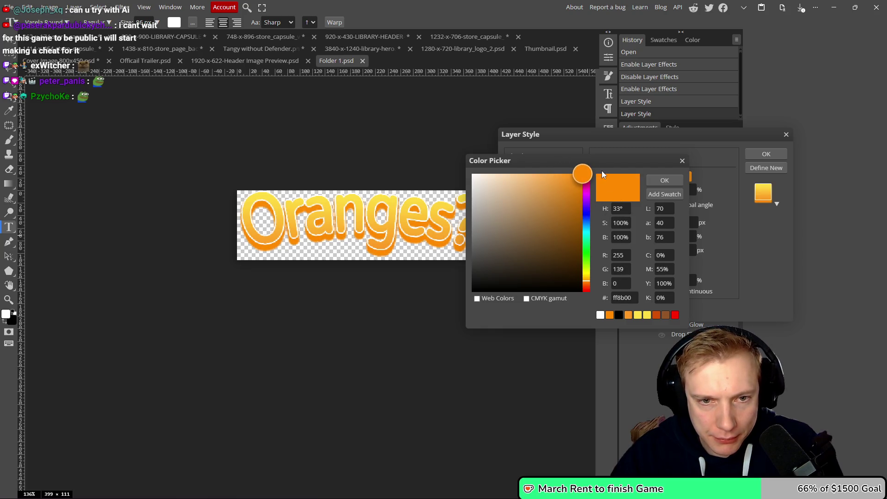
click(587, 287)
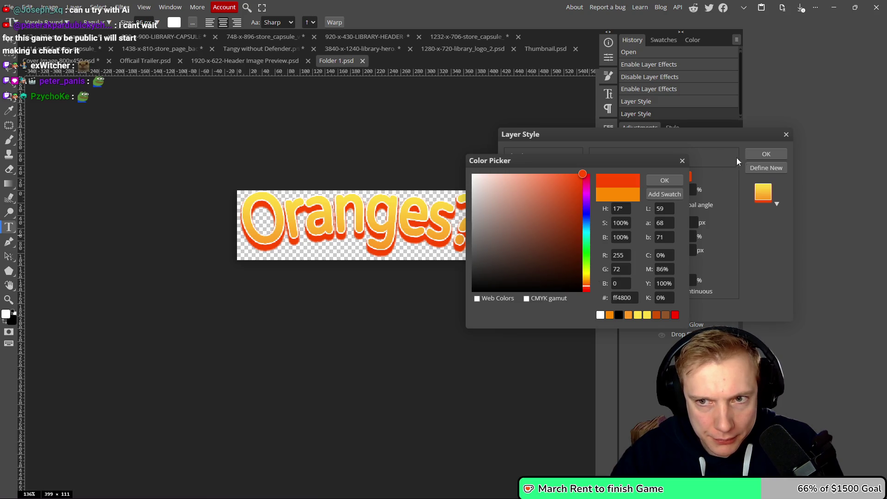
click(661, 180)
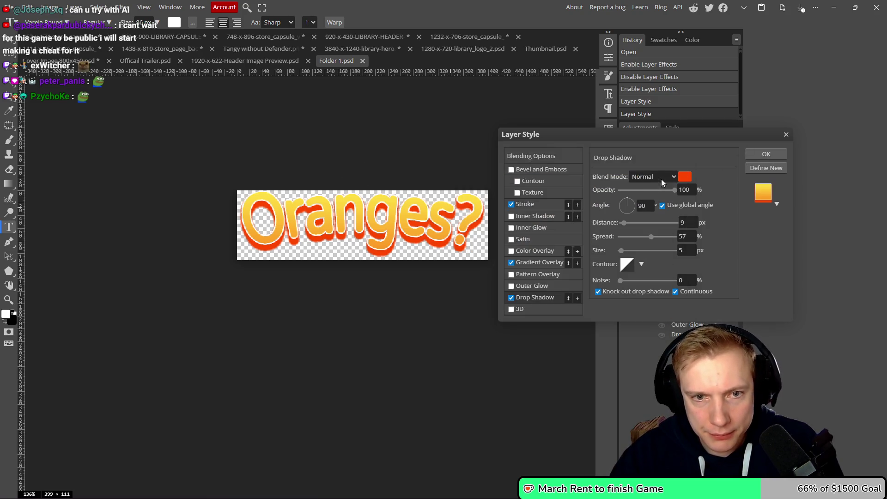
click(764, 156)
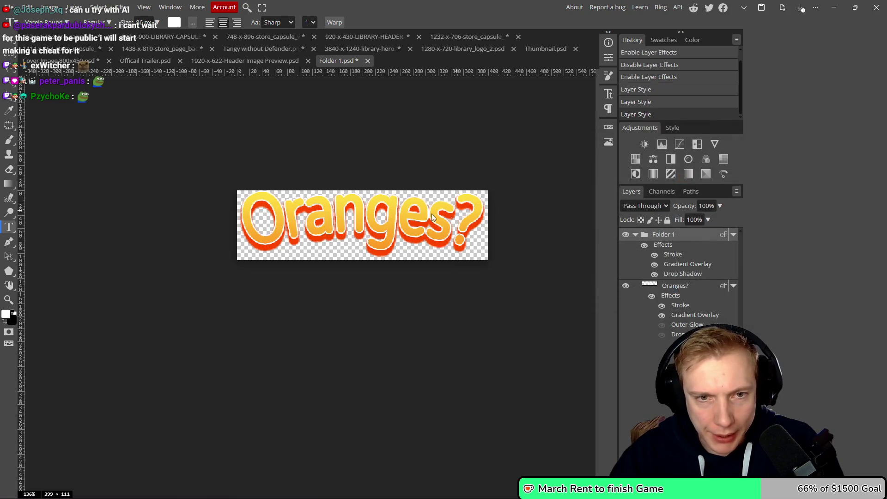
double_click(671, 255)
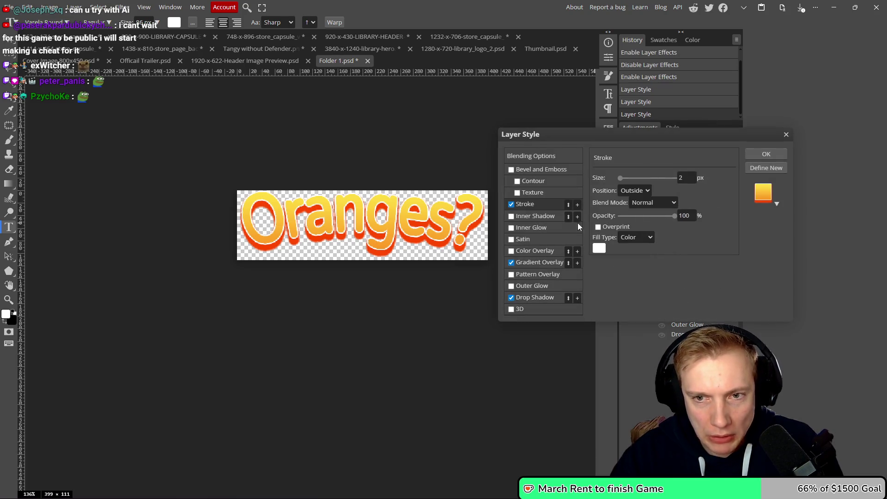
- Recolour the title's 2 px outline from white to orange-red #ff4800
click(511, 204)
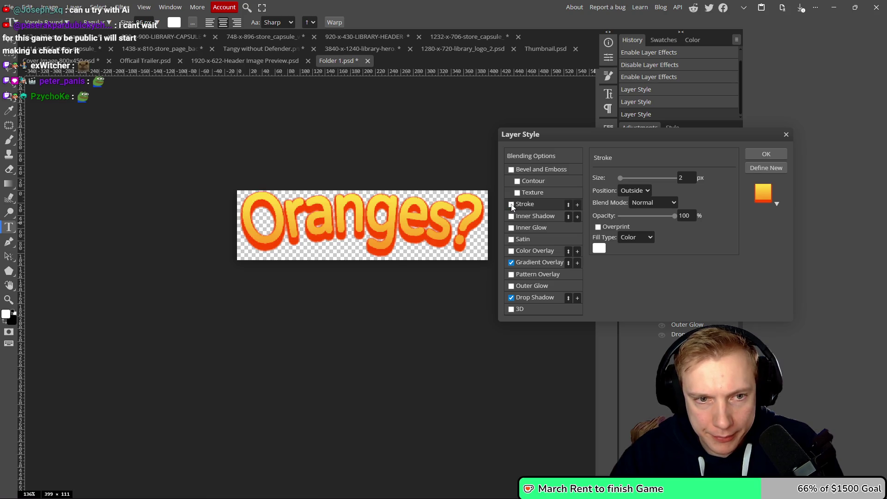
scroll(340, 164, down, 5)
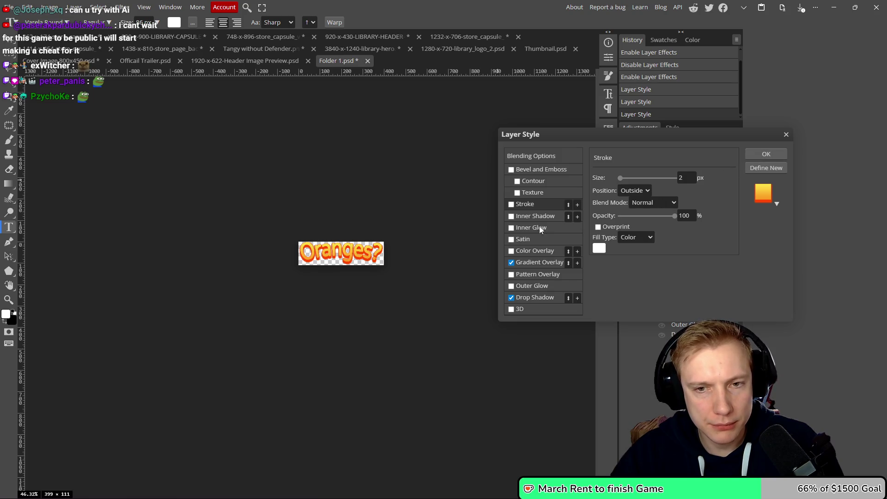
click(511, 204)
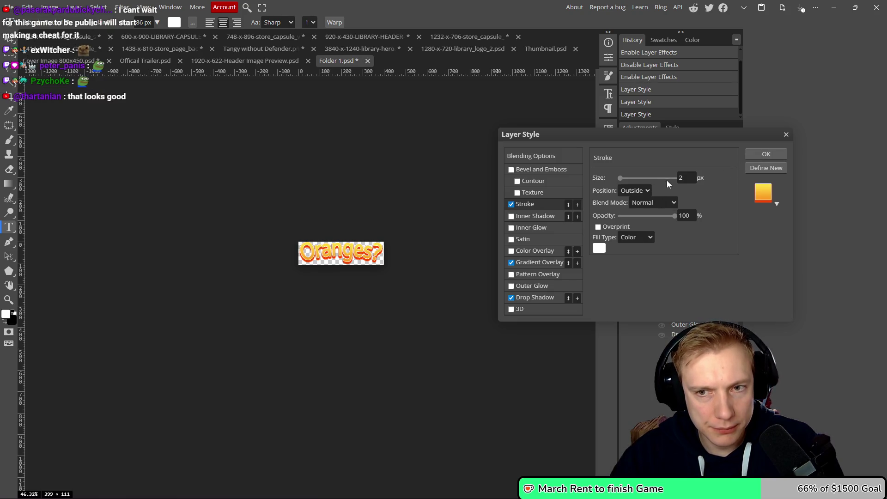
click(599, 248)
scroll(367, 253, up, 5)
click(517, 182)
drag(540, 175, 585, 165)
scroll(368, 184, down, 2)
scroll(374, 193, up, 2)
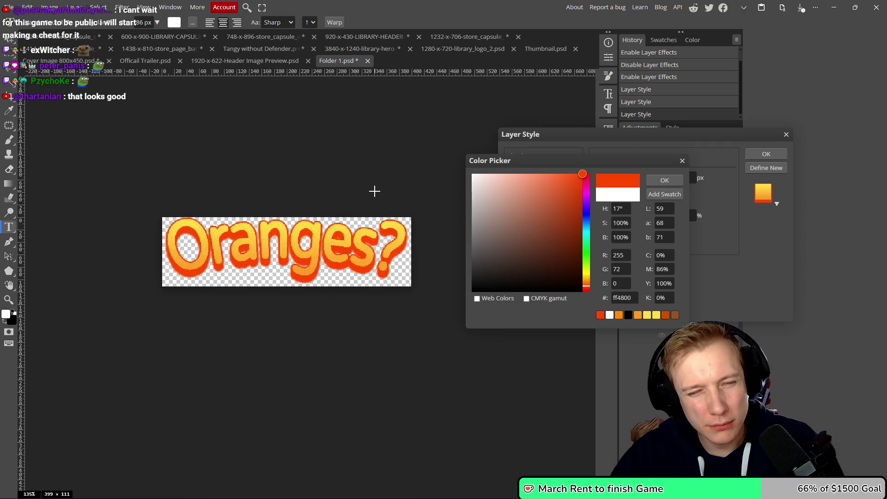
mouse_move(582, 182)
mouse_down()
mouse_move(582, 202)
mouse_move(586, 171)
mouse_up()
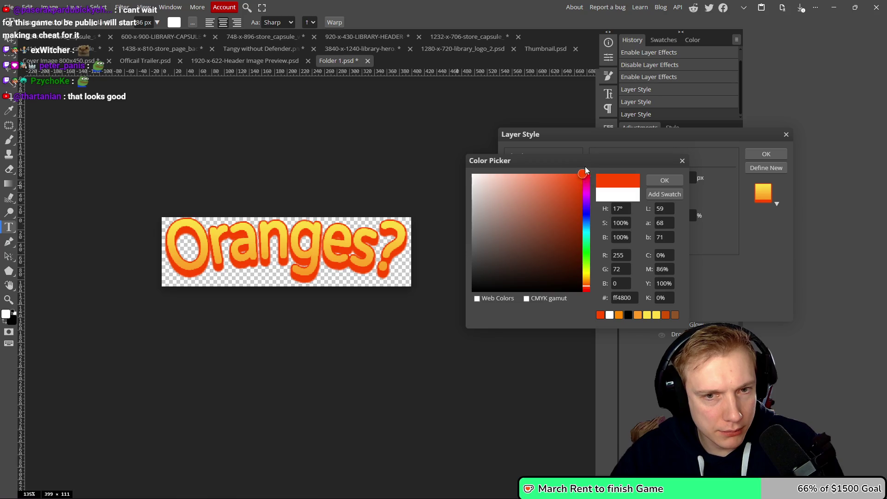
click(670, 181)
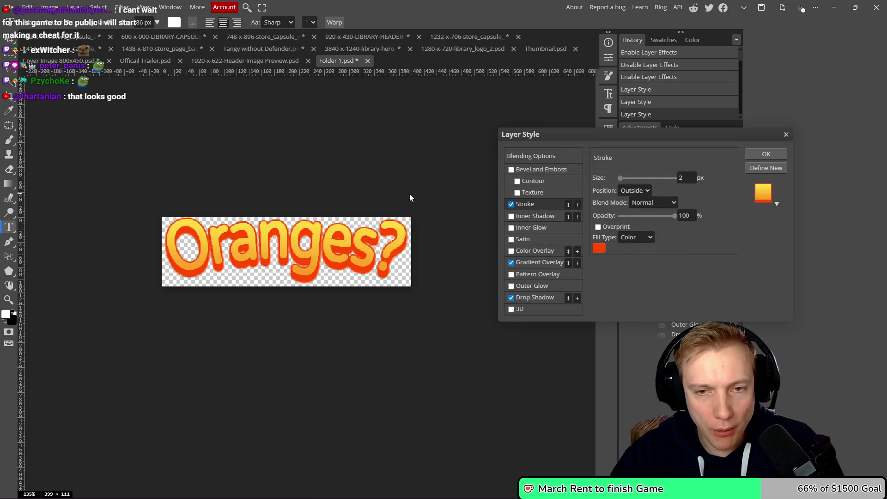
scroll(357, 169, up, 2)
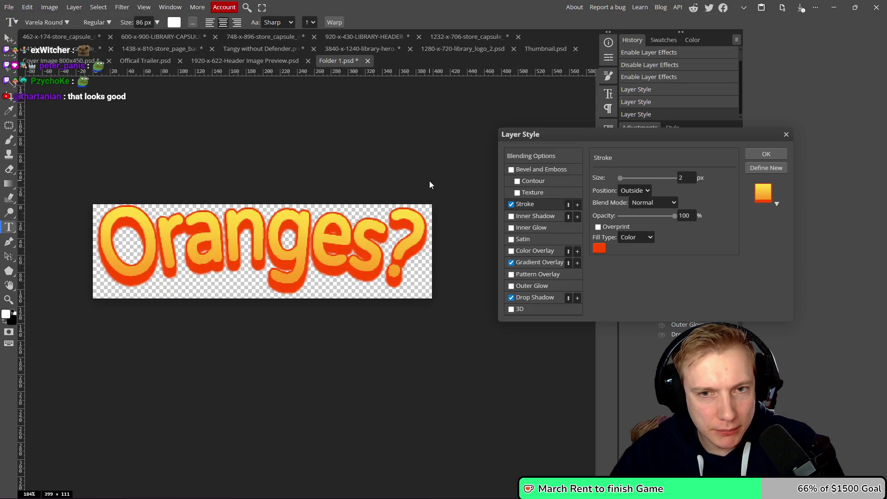
- Add a white inner shadow to the title with Normal blending at 100% opacity
click(510, 217)
click(511, 216)
click(524, 217)
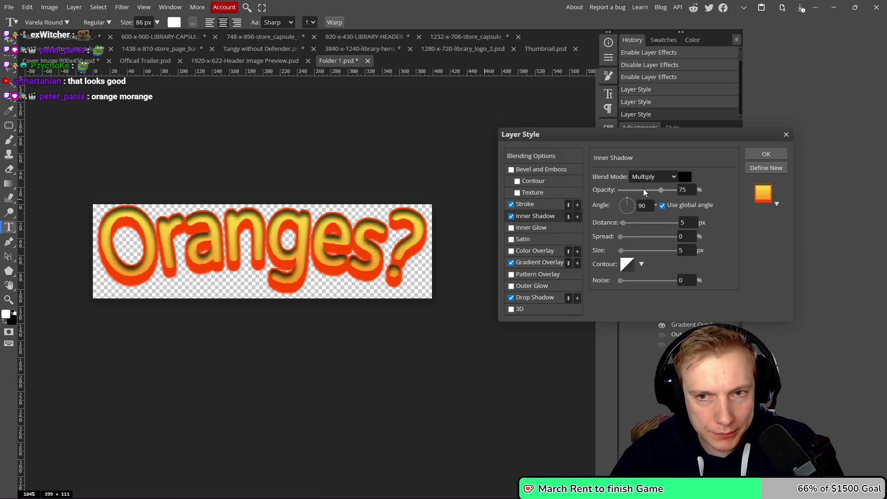
click(685, 177)
drag(520, 207, 439, 154)
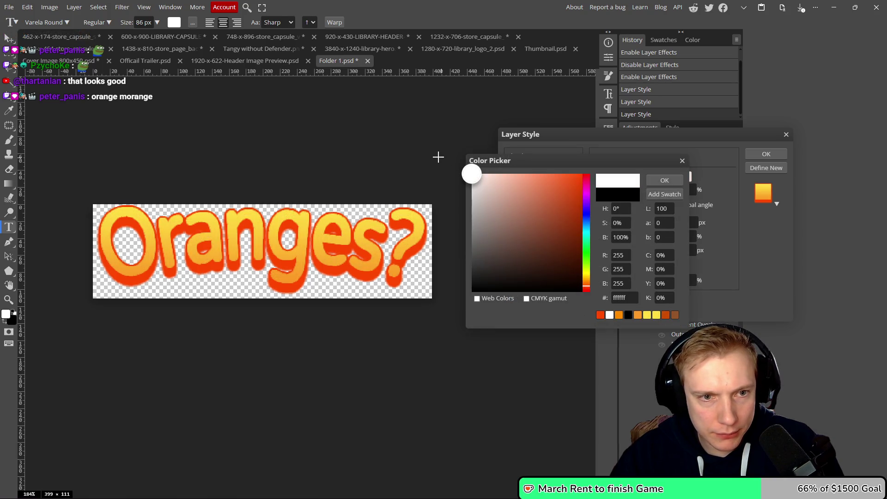
click(663, 181)
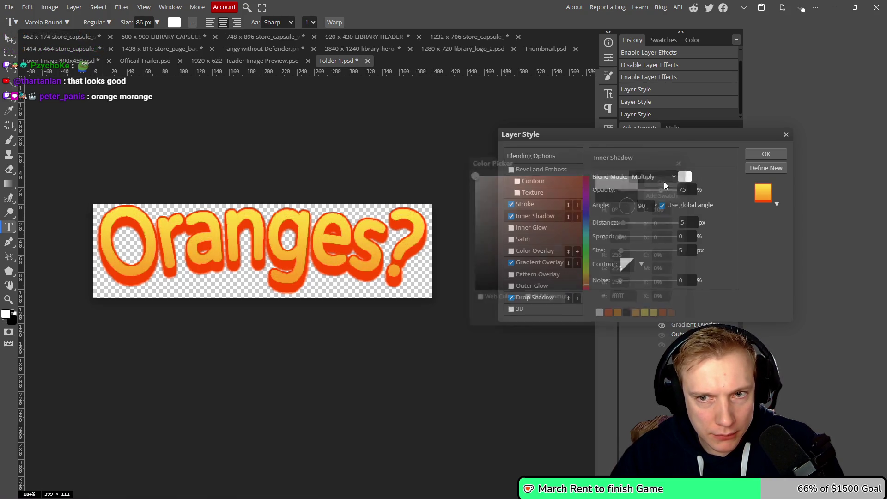
click(674, 178)
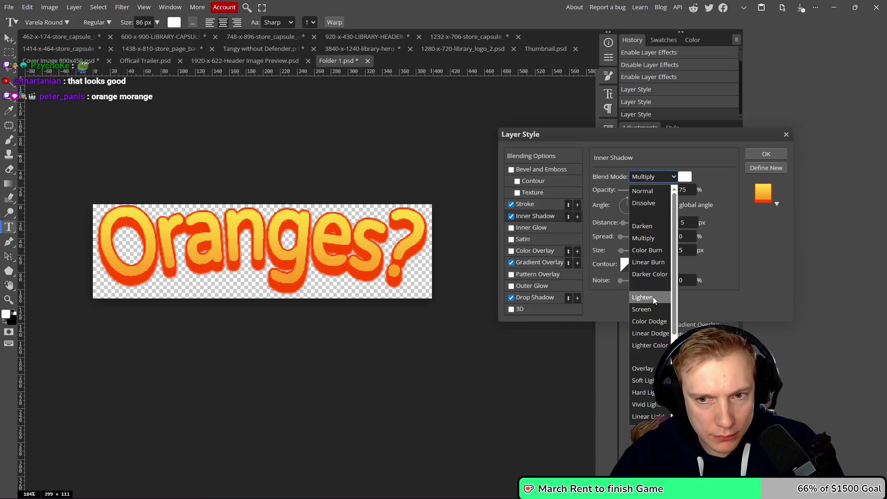
click(640, 193)
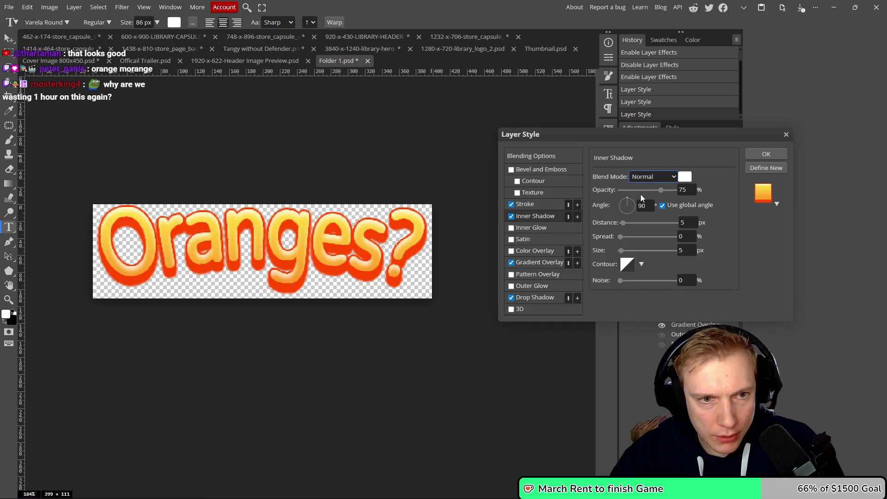
scroll(351, 191, down, 3)
scroll(352, 190, up, 2)
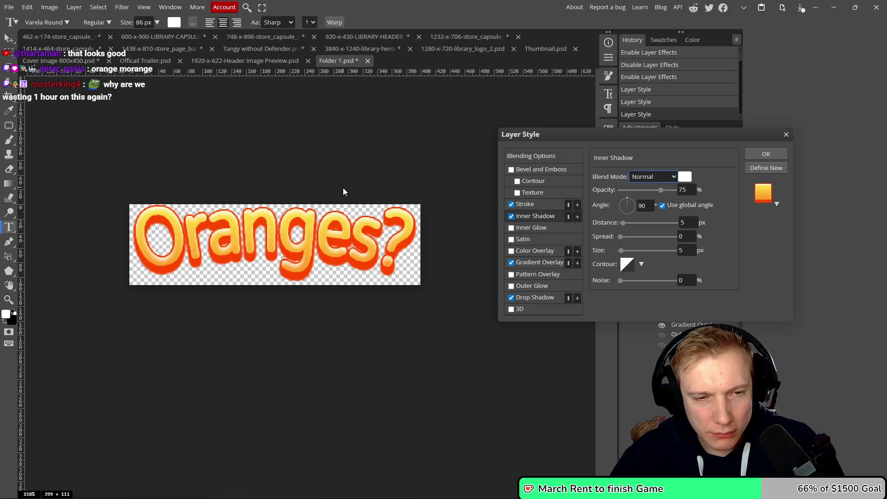
scroll(343, 187, up, 1)
scroll(462, 194, down, 1)
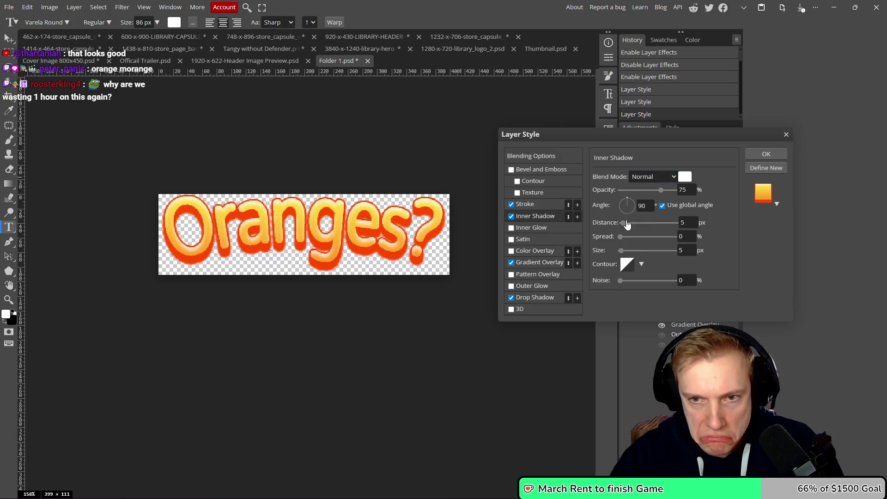
drag(661, 189, 675, 190)
scroll(304, 213, up, 2)
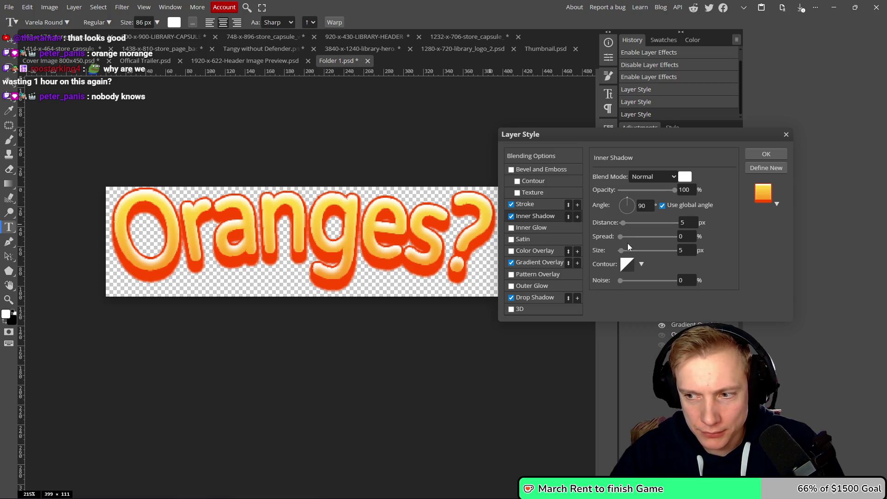
- Set the inner shadow to 47% spread, 2 px size and 3 px distance
double_click(680, 236)
text(6)
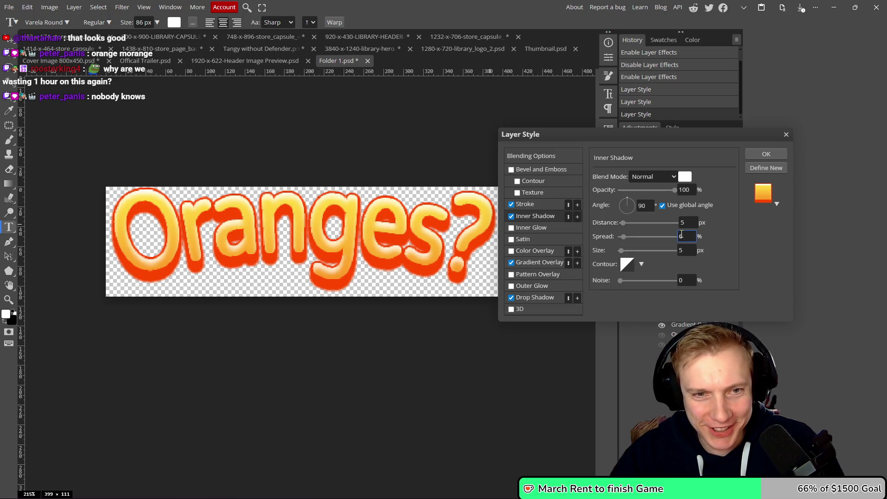
scroll(677, 229, up, 10)
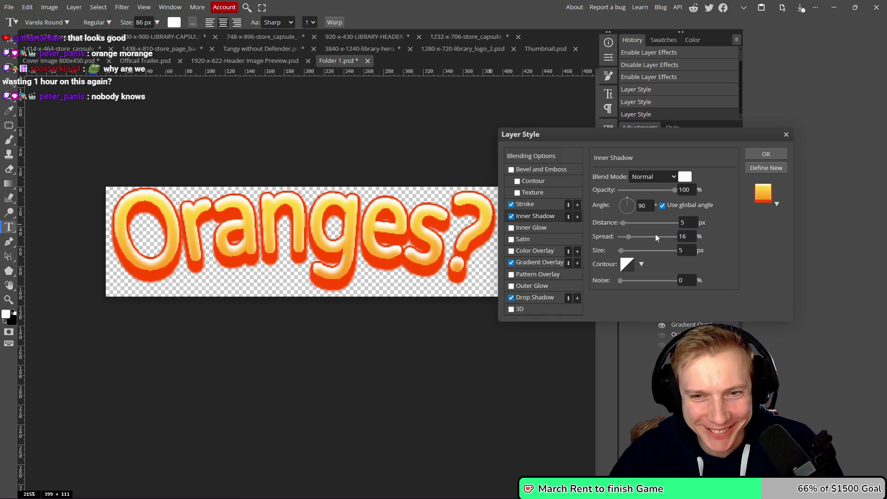
mouse_move(629, 237)
mouse_down()
mouse_move(646, 238)
mouse_move(604, 237)
mouse_up()
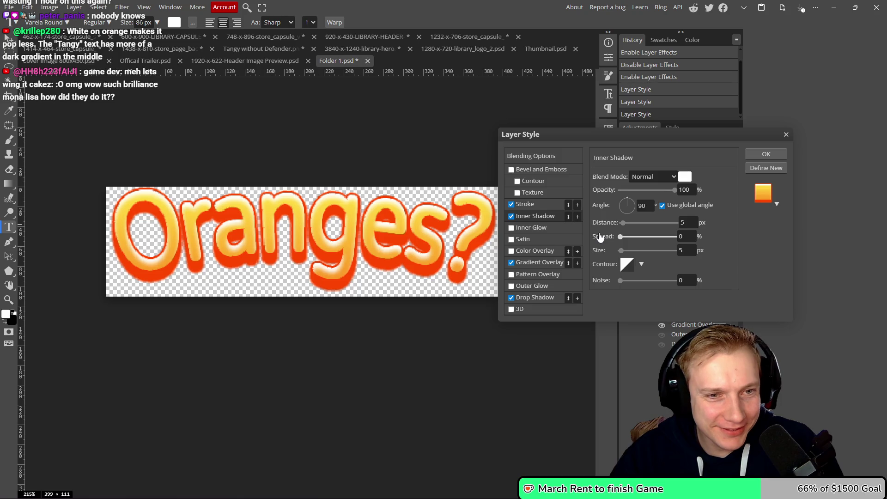
drag(625, 255, 616, 251)
scroll(415, 223, down, 3)
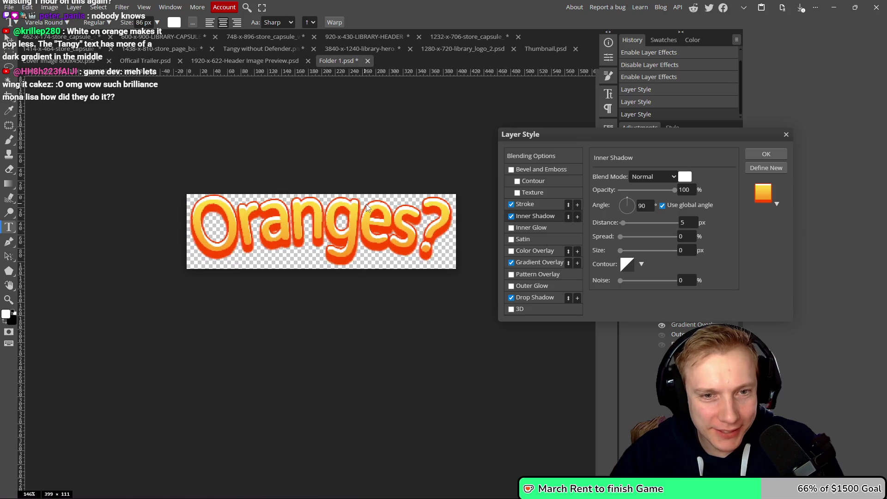
scroll(369, 215, up, 5)
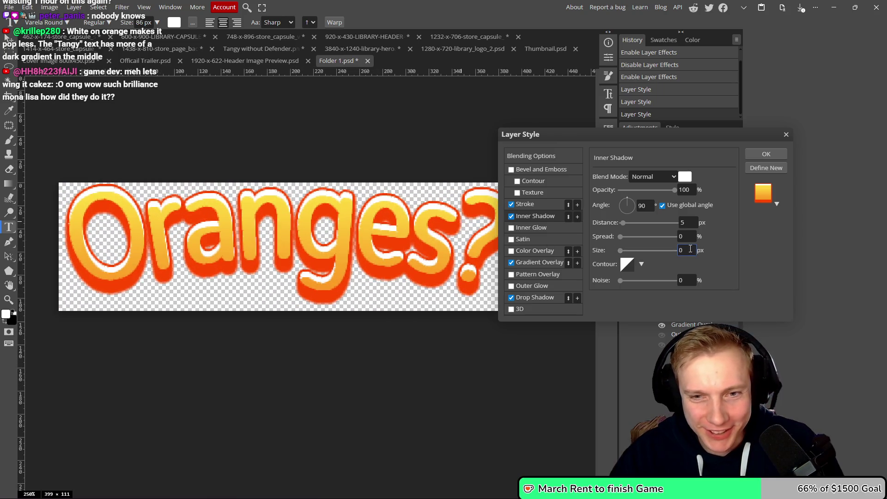
text(2)
click(685, 223)
text(2)
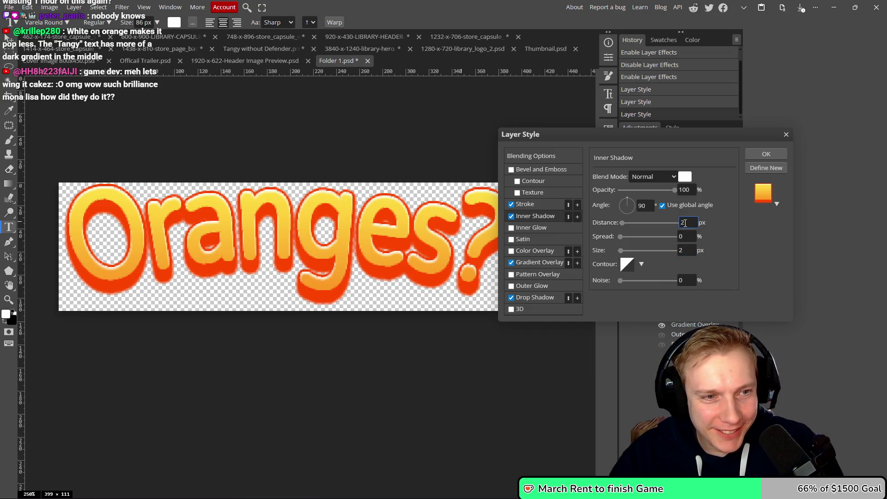
key(Up)
scroll(353, 198, down, 3)
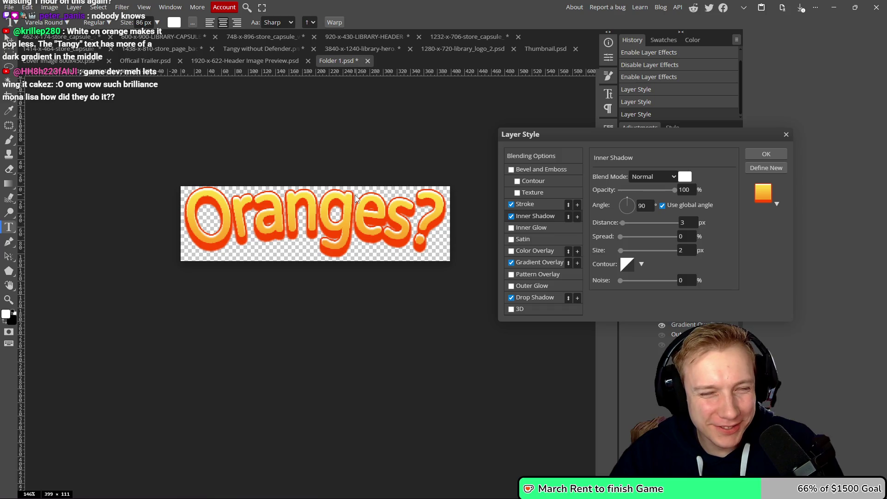
scroll(353, 198, up, 3)
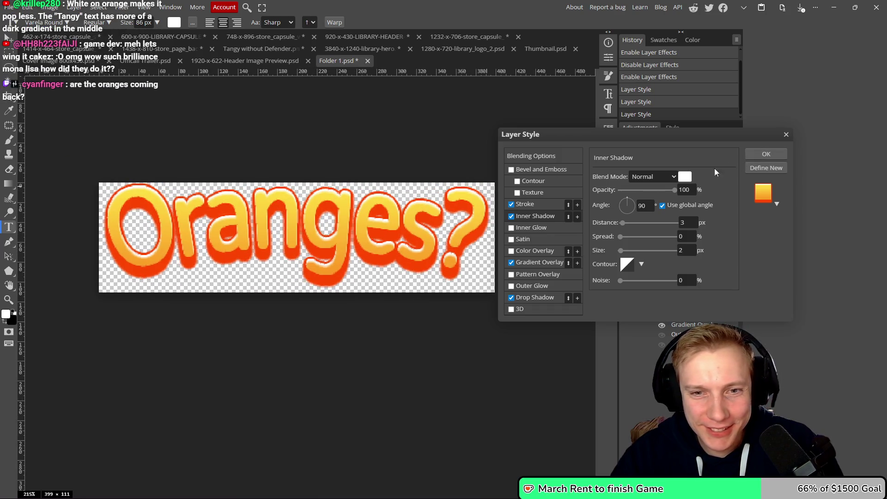
- Try colour overlay, pattern overlay and bevel and emboss effects on the title
click(511, 253)
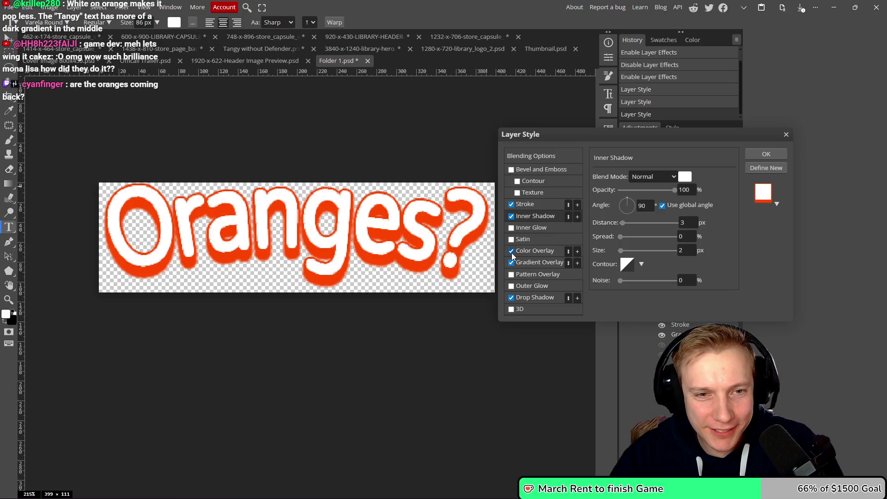
click(511, 253)
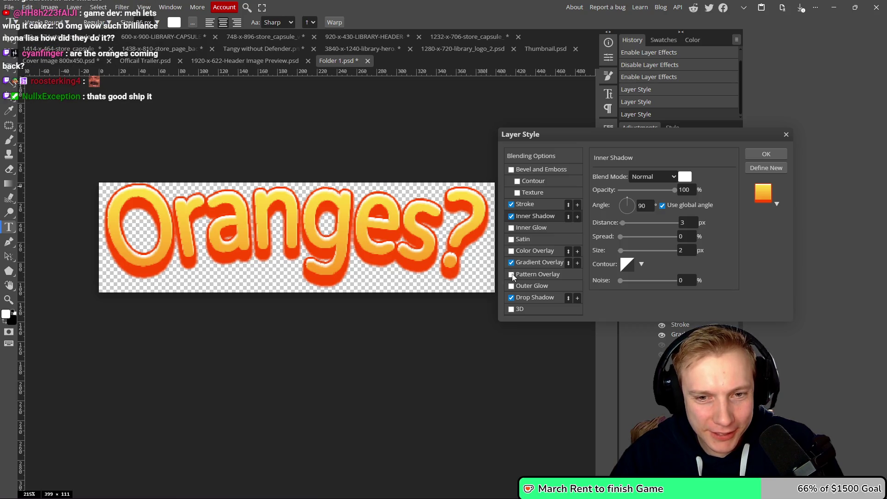
click(512, 275)
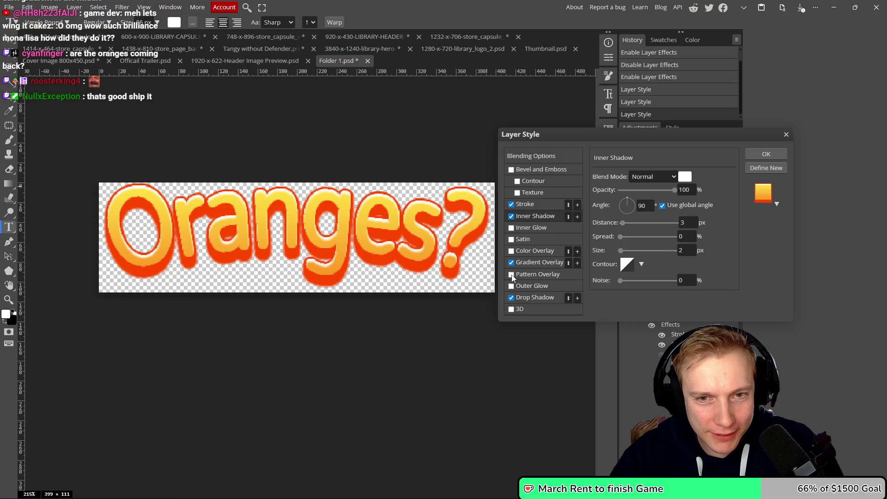
click(510, 170)
click(511, 170)
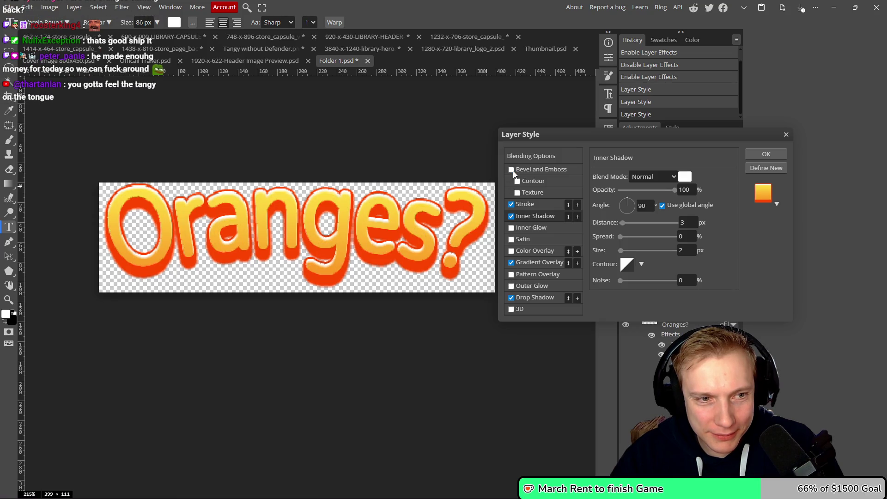
click(511, 170)
- Enable Bevel and Emboss with a 1 px size and a dark brown shadow colour
click(543, 171)
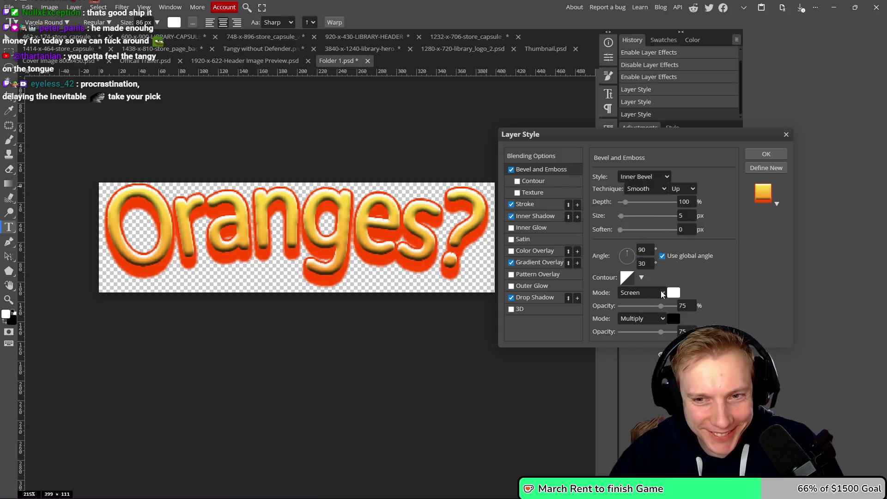
double_click(684, 215)
text(1)
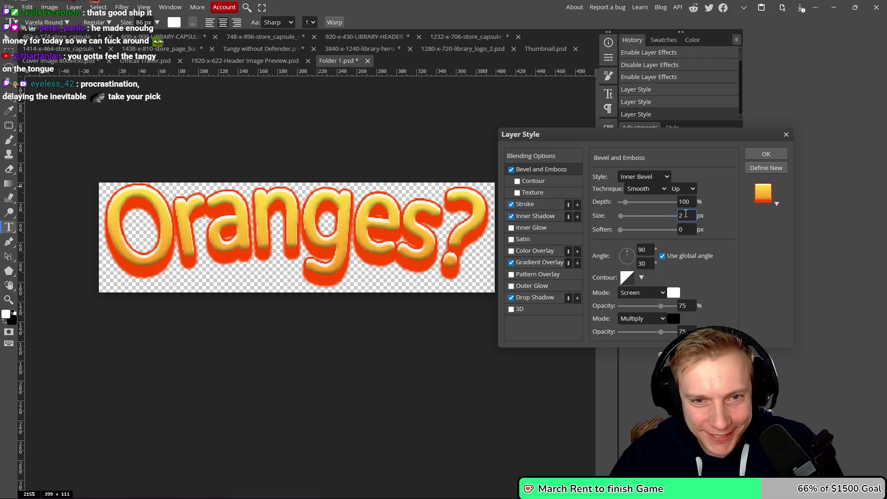
key(Return)
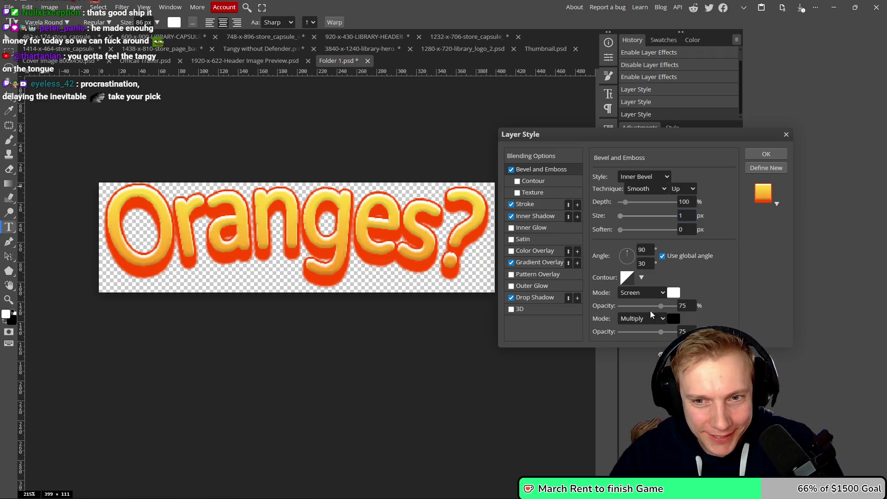
click(671, 319)
mouse_move(572, 245)
mouse_down()
mouse_move(576, 215)
mouse_move(593, 271)
mouse_up()
click(665, 180)
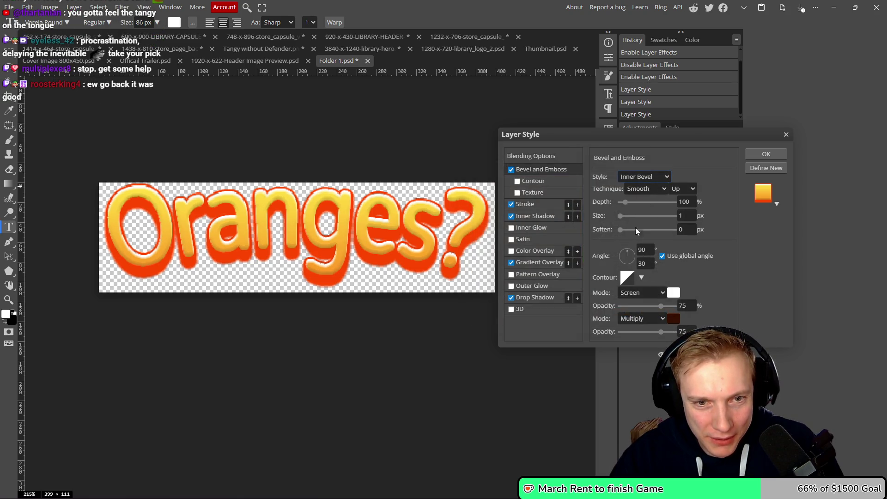
- Set the bevel highlight to Normal blend mode with an orange-brown colour
click(672, 294)
click(582, 241)
click(665, 181)
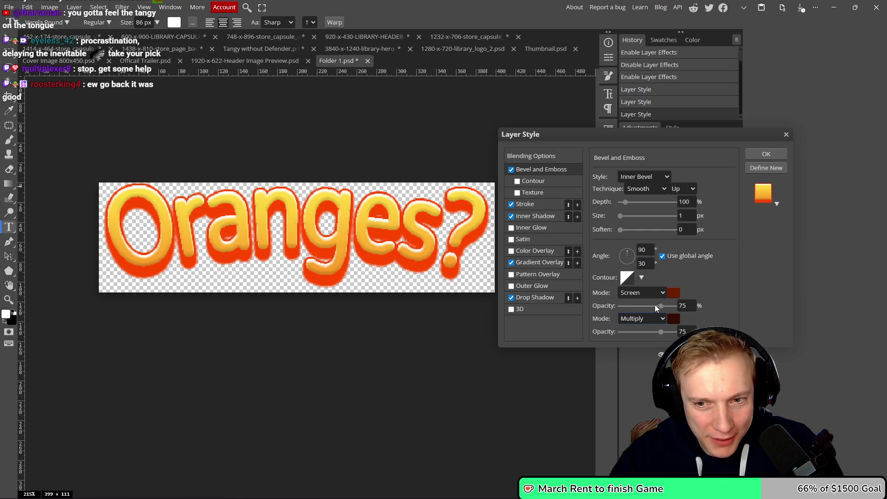
click(661, 292)
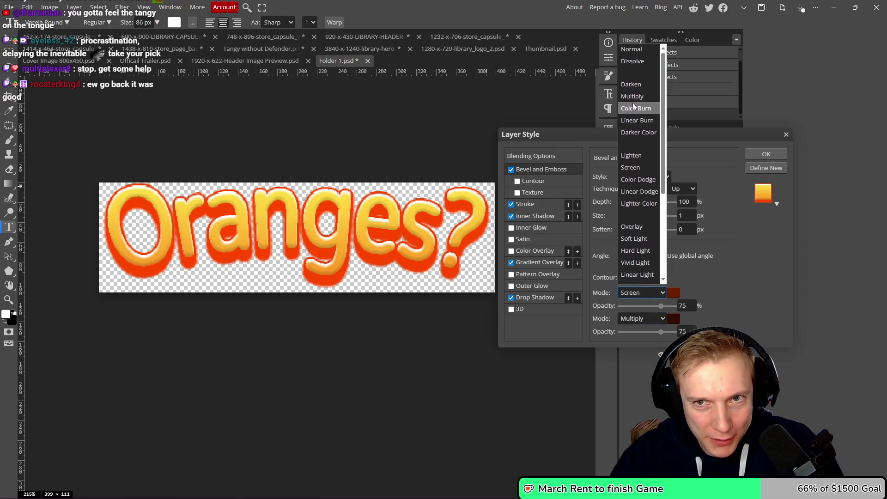
click(632, 51)
click(673, 292)
mouse_move(570, 212)
mouse_down()
mouse_move(582, 222)
mouse_move(545, 260)
mouse_move(579, 246)
mouse_move(599, 210)
mouse_up()
click(586, 281)
click(676, 180)
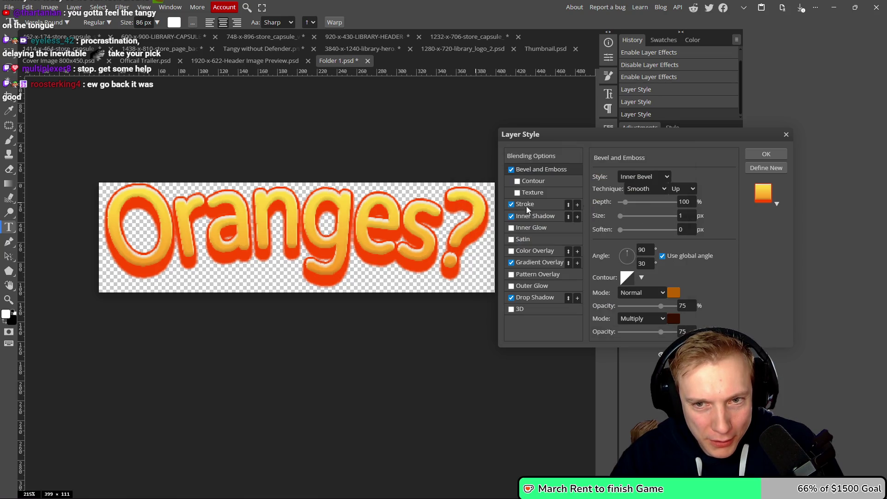
- Tweak the bevel shadow opacity and size, then disable Bevel and Emboss and close Layer Style
mouse_move(662, 333)
mouse_down()
mouse_move(605, 333)
mouse_move(675, 333)
mouse_up()
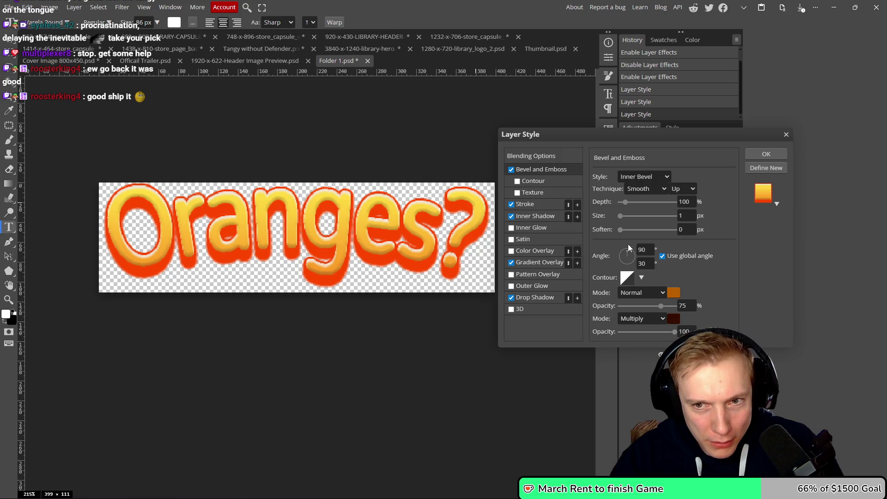
mouse_move(618, 217)
mouse_down()
mouse_move(642, 217)
mouse_move(617, 218)
mouse_move(624, 229)
mouse_move(640, 230)
mouse_move(629, 230)
mouse_move(622, 202)
mouse_move(636, 203)
mouse_move(616, 206)
mouse_move(626, 202)
mouse_up()
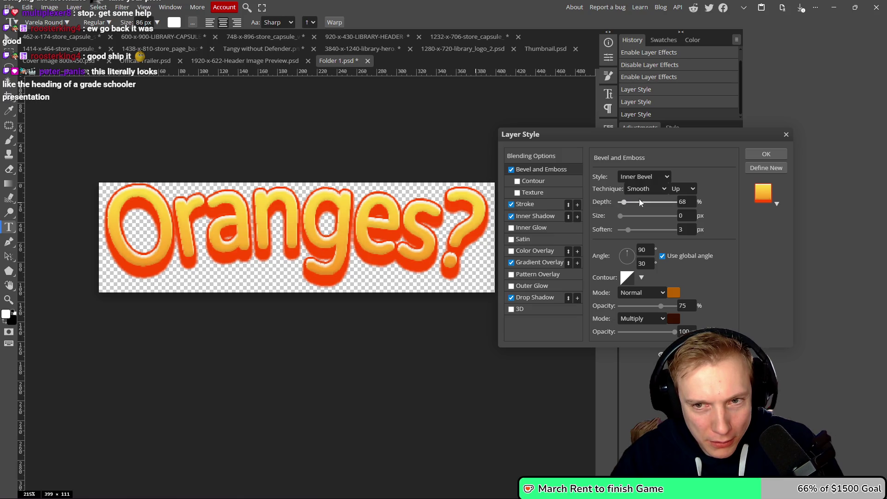
click(512, 170)
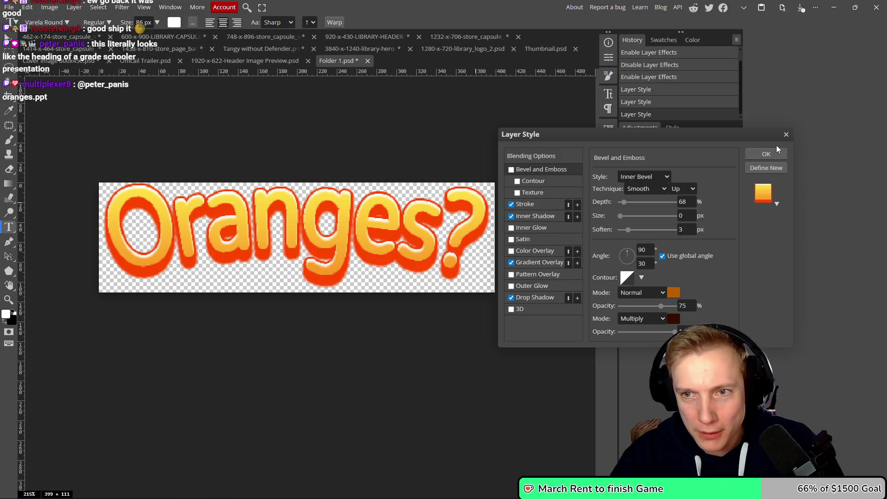
click(787, 136)
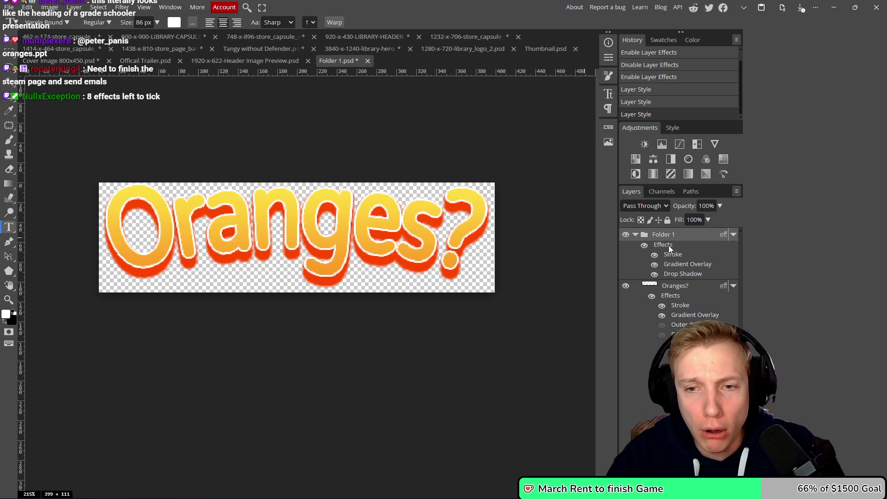
- In Folder 1's layer style, try an outer glow and add an inner shadow
double_click(669, 249)
click(511, 286)
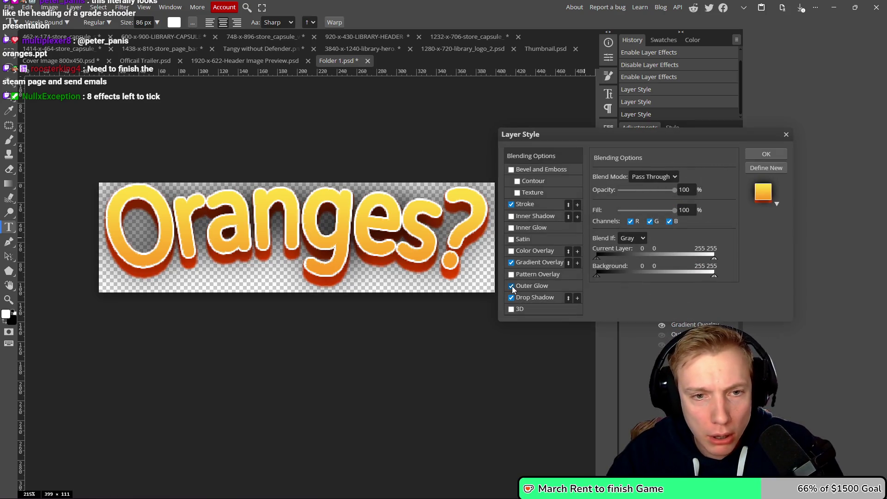
click(511, 286)
click(511, 216)
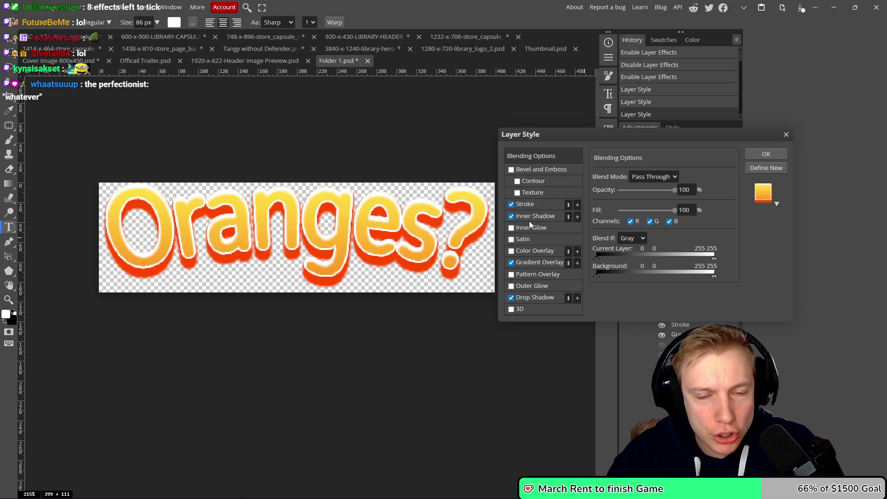
- Try a bright orange, then a slightly darker orange, as the stroke colour
click(545, 206)
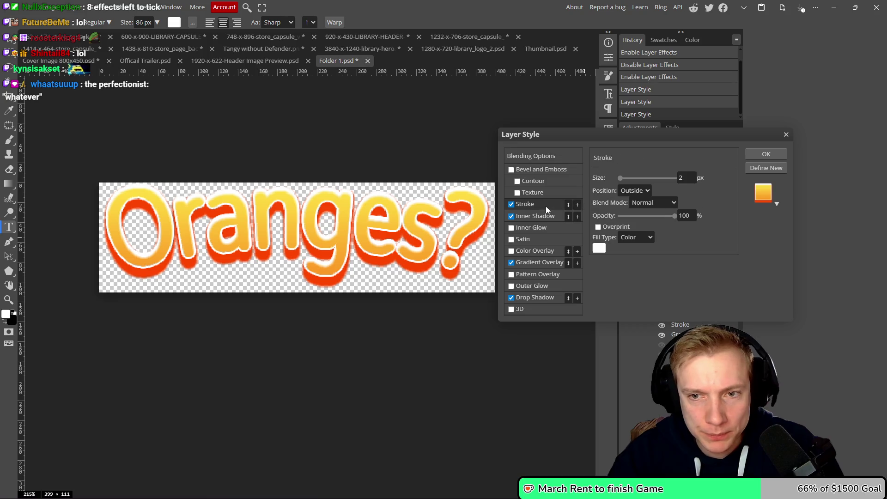
click(596, 247)
mouse_move(544, 182)
mouse_down()
mouse_move(575, 171)
mouse_move(588, 181)
mouse_move(589, 202)
mouse_move(610, 158)
mouse_up()
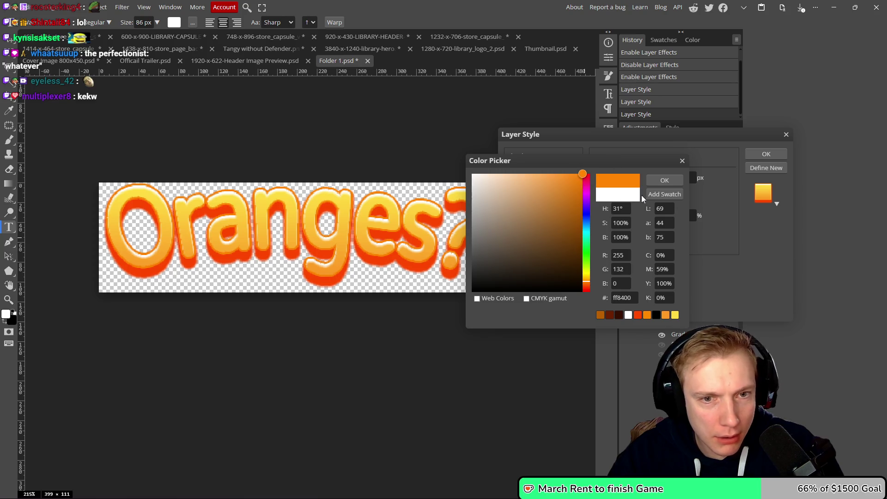
click(663, 181)
scroll(425, 207, down, 4)
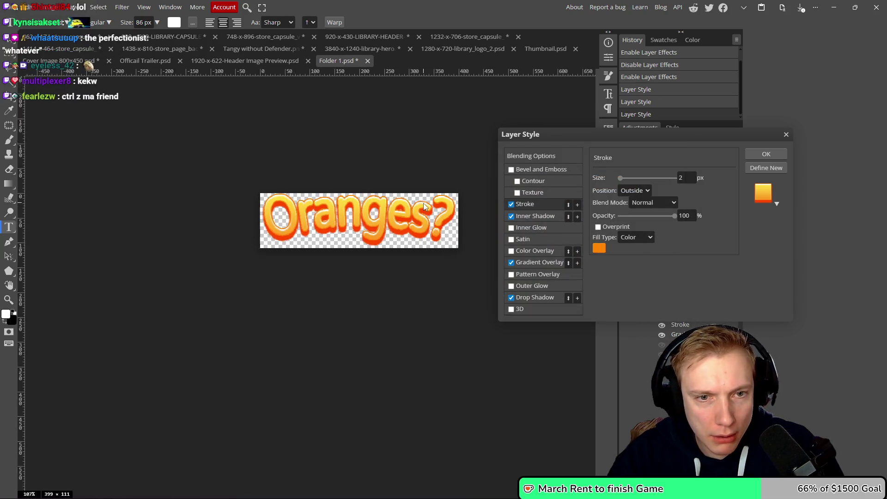
scroll(424, 207, up, 2)
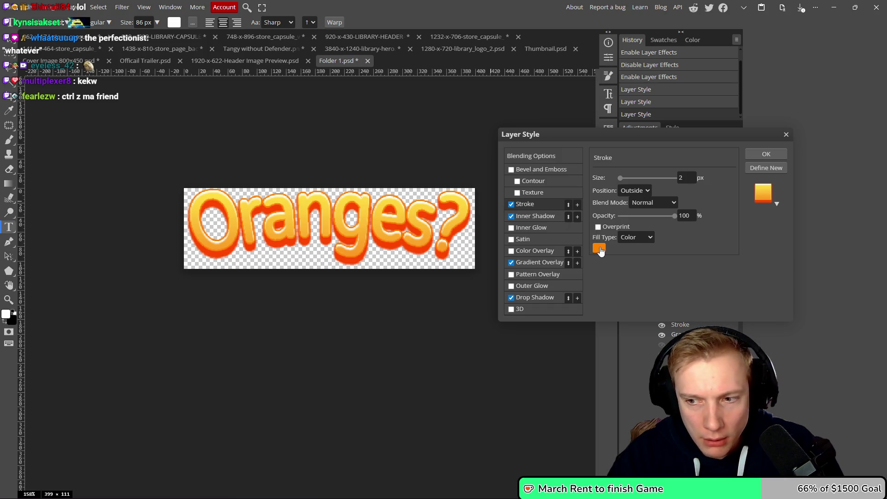
click(599, 248)
drag(585, 181, 588, 187)
click(658, 181)
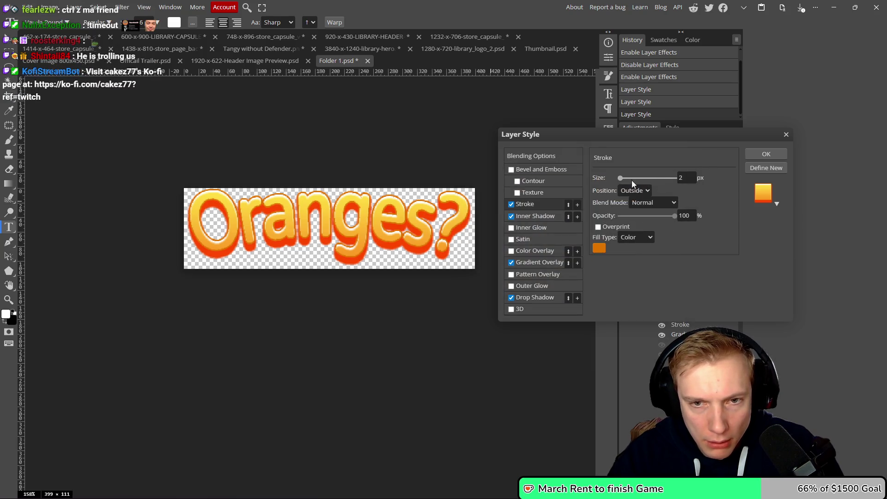
scroll(275, 222, up, 5)
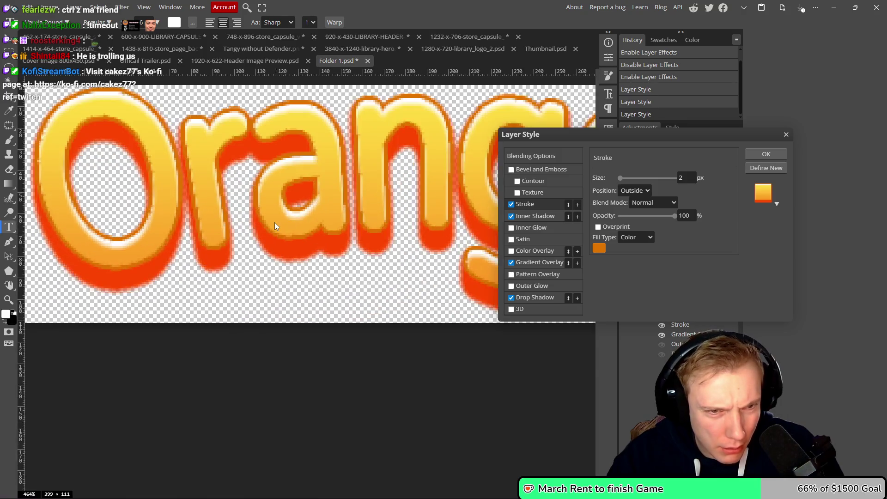
scroll(284, 229, down, 3)
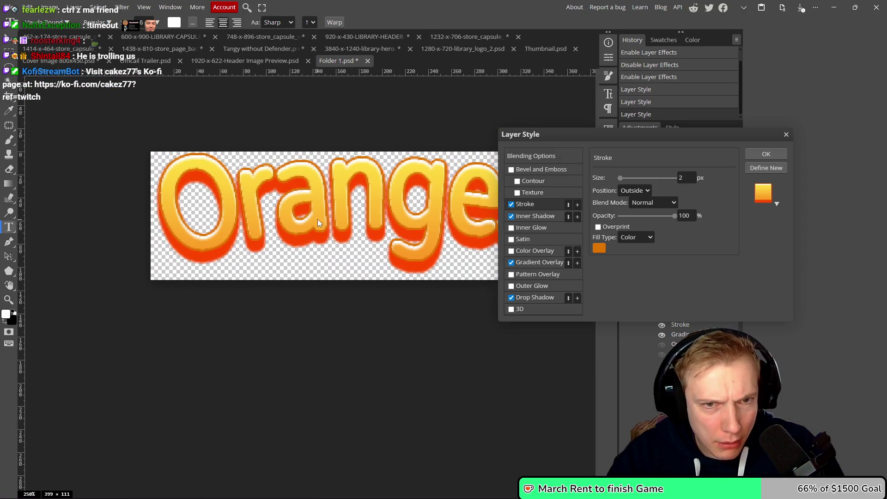
- Eyedrop the letters' red outline to set the stroke colour to #ff4800
click(599, 248)
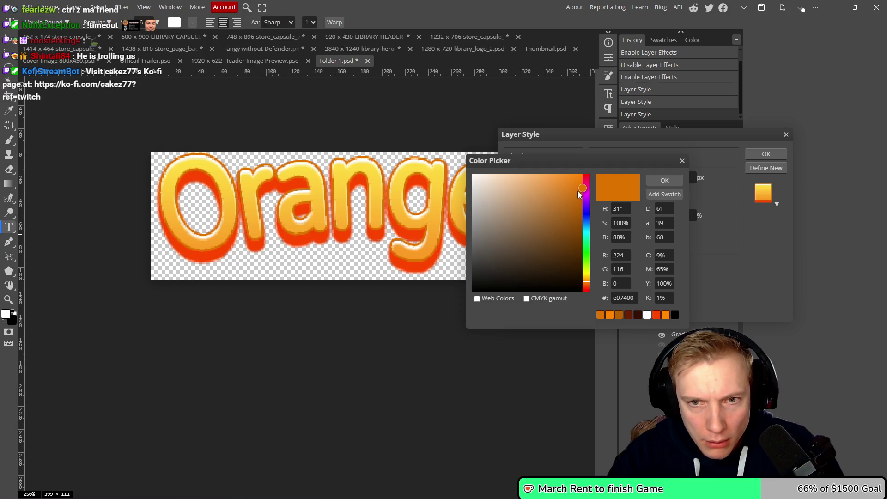
click(410, 234)
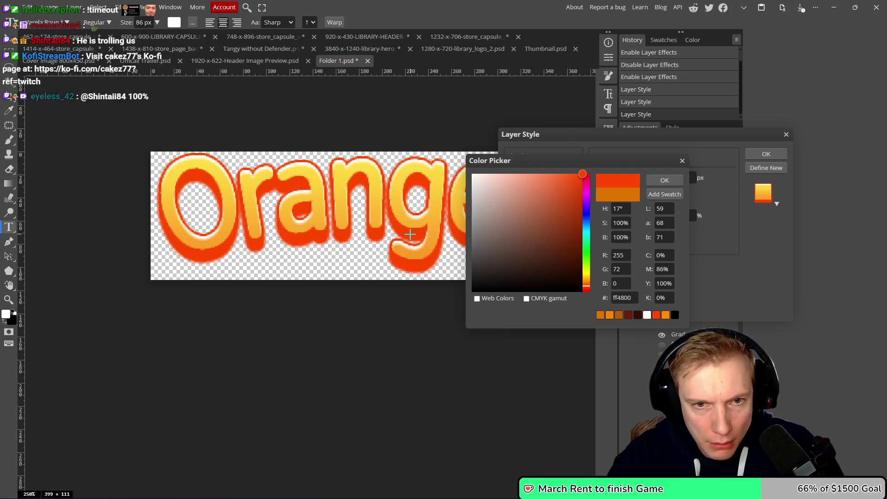
click(658, 178)
scroll(405, 221, down, 5)
scroll(405, 221, down, 2)
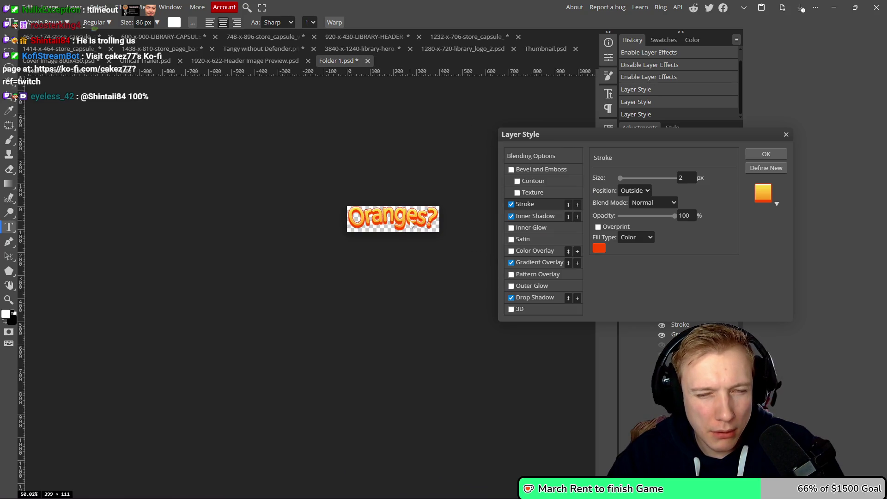
scroll(408, 223, up, 5)
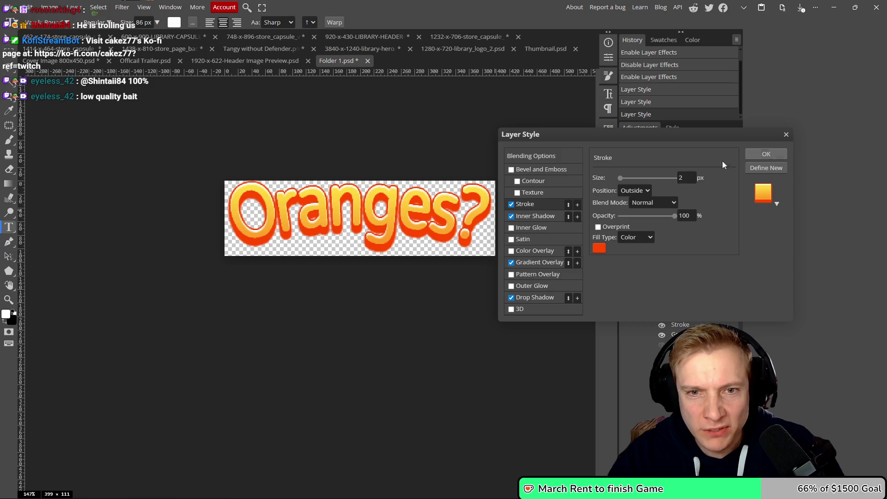
- Try Bevel and Emboss with its texture settings, then turn it back off
click(510, 171)
scroll(390, 243, up, 3)
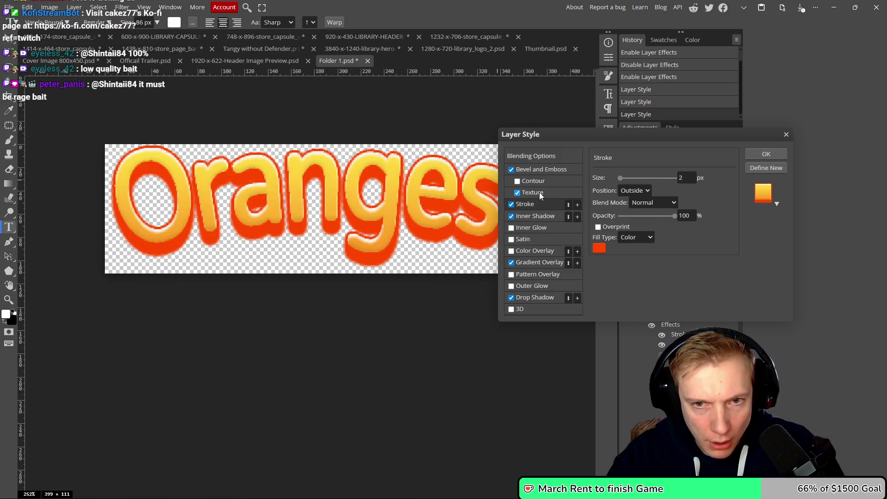
click(539, 192)
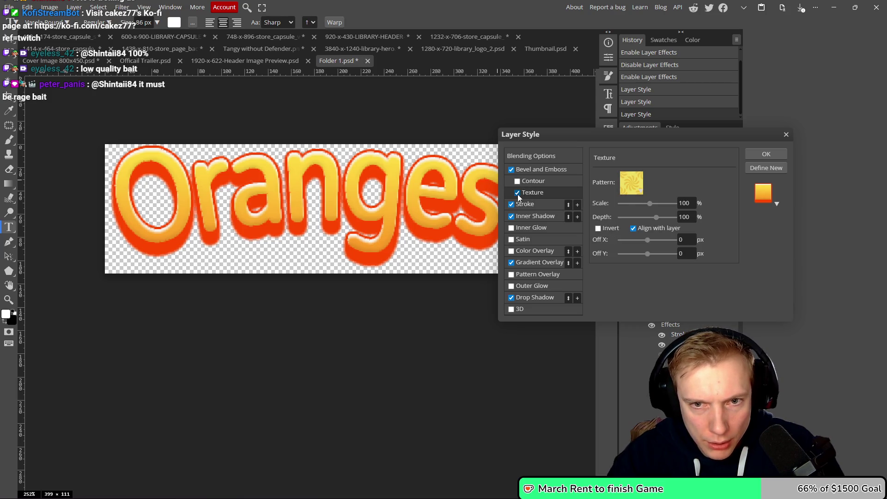
click(511, 170)
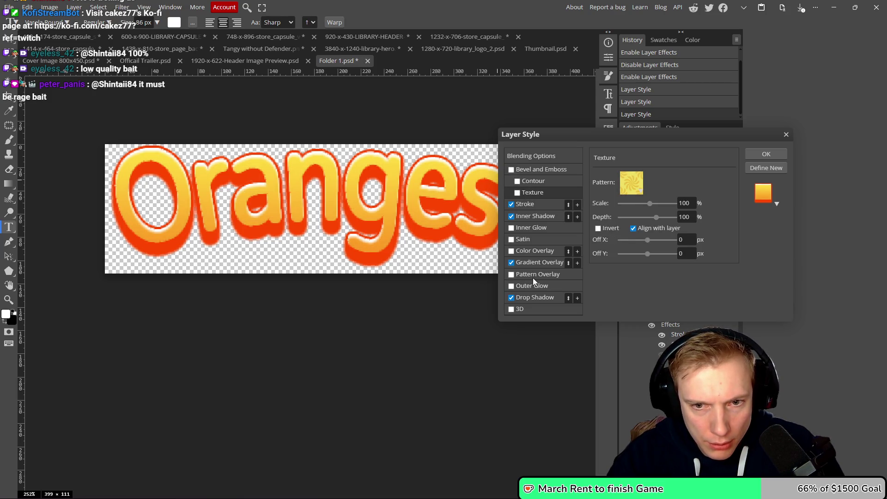
- Add a pattern overlay at 6% scale, apply the style, and save the smart object
click(533, 276)
click(512, 275)
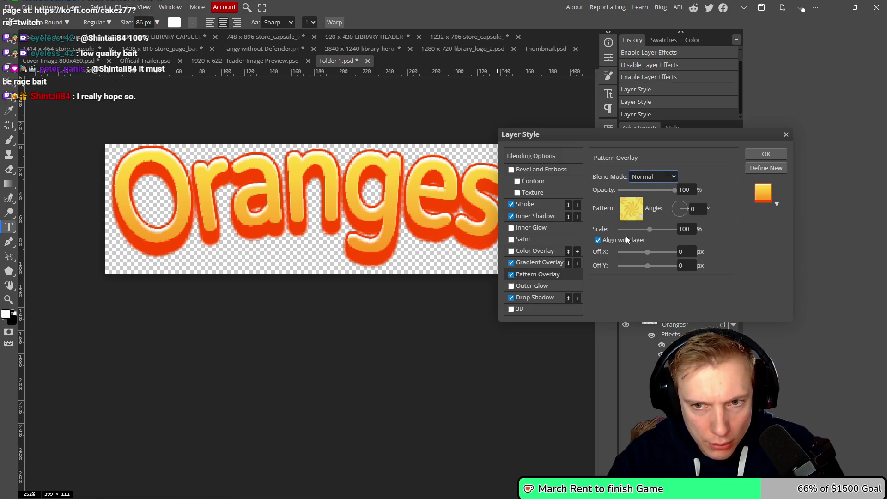
drag(651, 230, 626, 231)
key(Return)
key(ctrl+s)
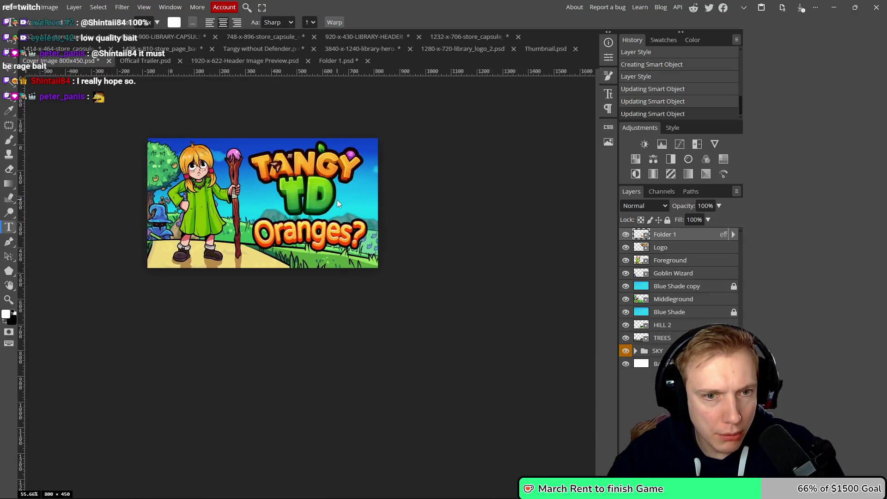
- Zoom in on the cover and hide Folder 1, the original Oranges? title group
scroll(358, 210, up, 6)
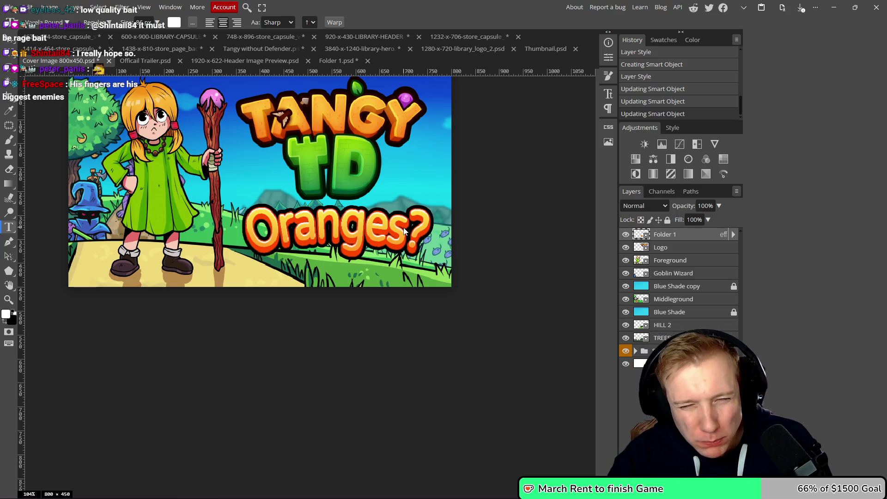
scroll(386, 231, down, 4)
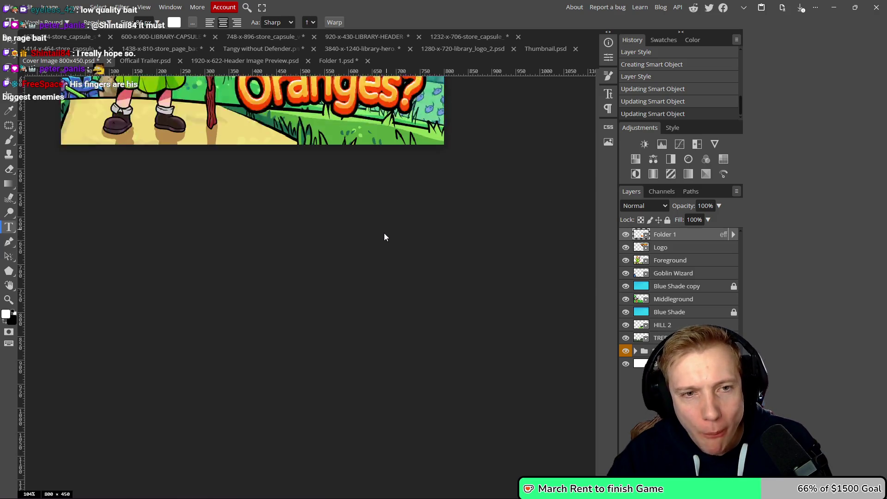
scroll(386, 234, up, 5)
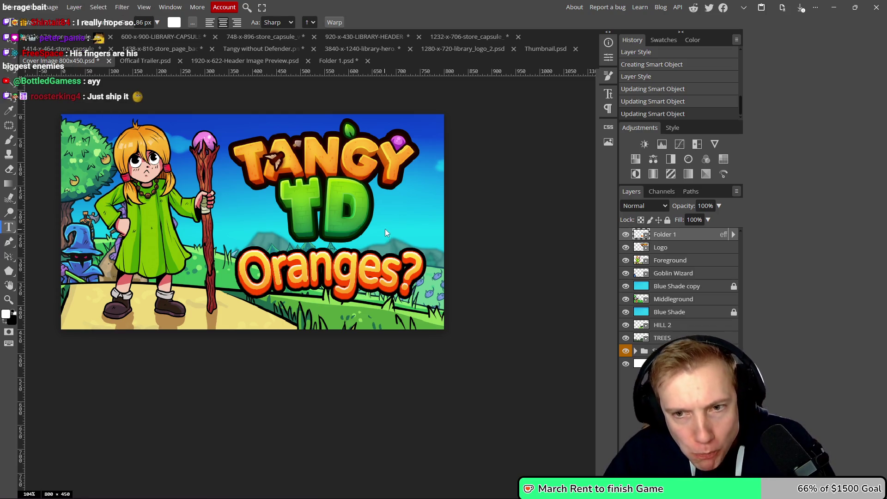
scroll(380, 200, up, 1)
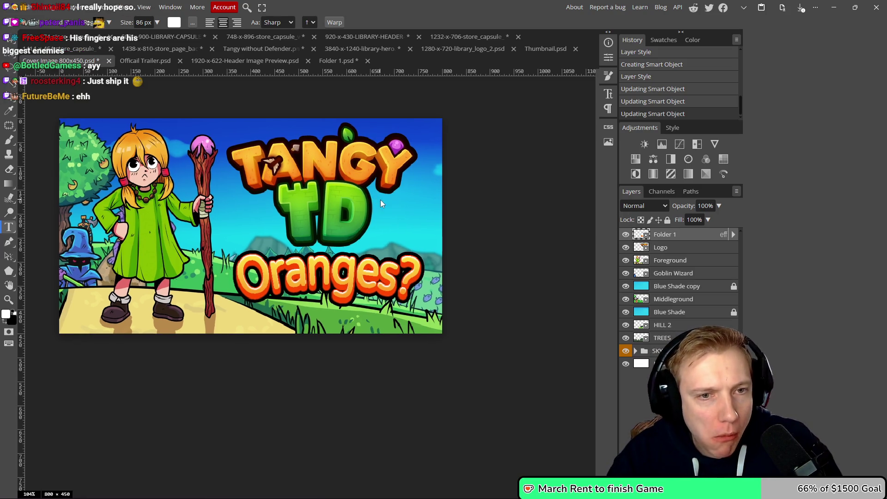
click(625, 236)
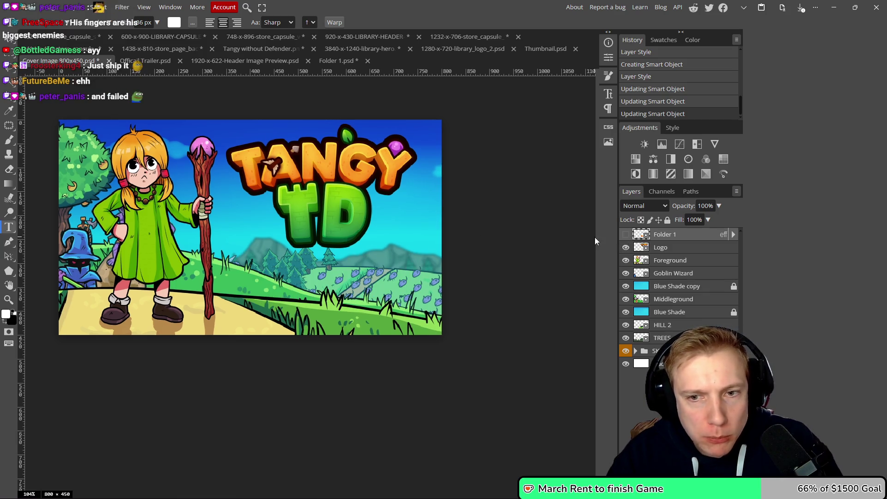
- Add a new Oranges? text layer below the TD logo
drag(407, 256, 409, 254)
click(273, 274)
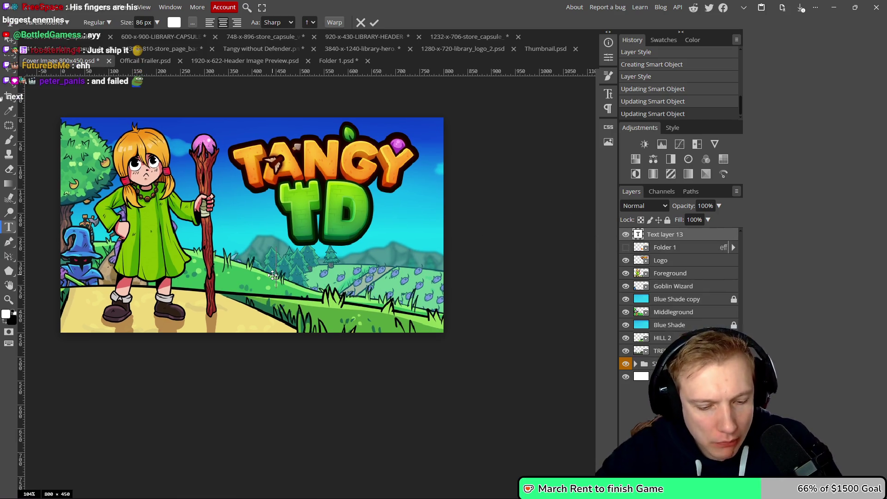
text(Oranges?)
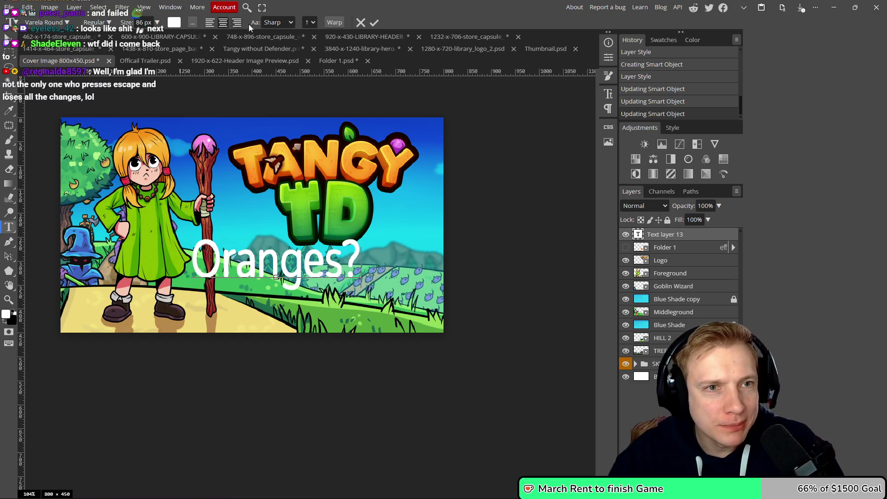
- Warp the text with a 27% Arc bend, move it under the logo, and commit
click(336, 23)
click(125, 96)
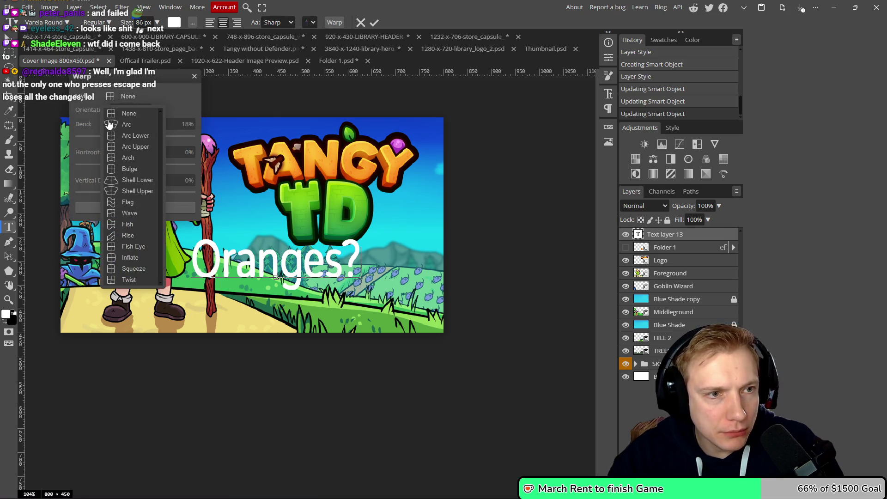
click(124, 126)
drag(164, 137, 151, 138)
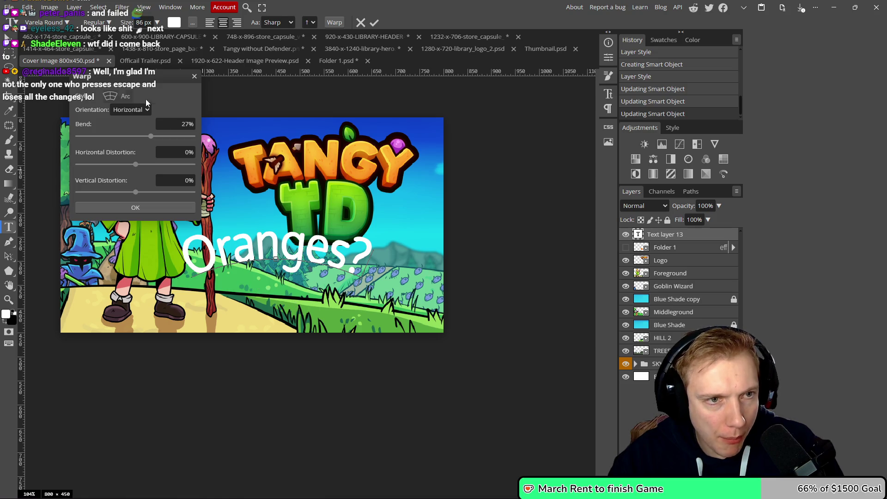
click(136, 208)
drag(274, 286, 319, 313)
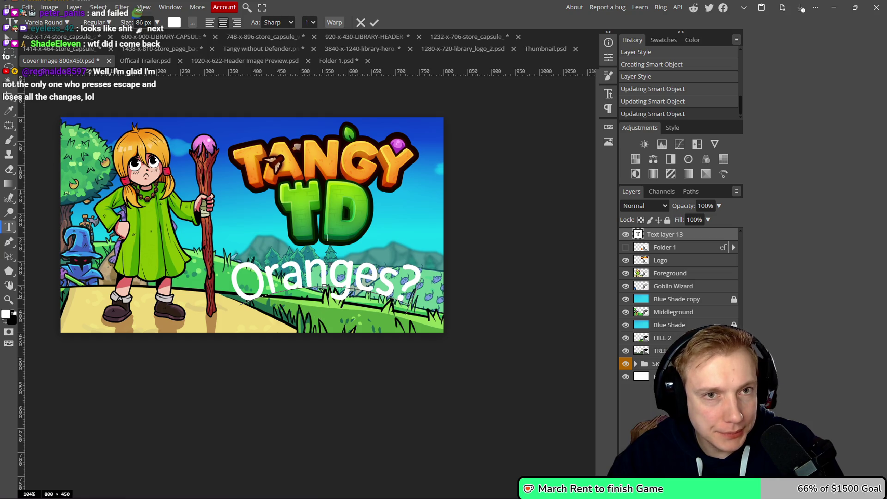
click(374, 23)
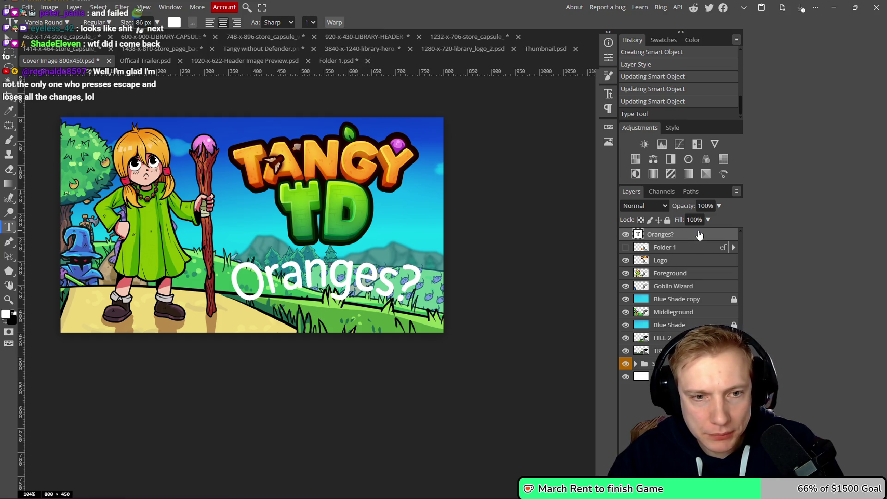
- Give the white Oranges? text a black drop shadow with 7 px distance
double_click(698, 234)
click(511, 298)
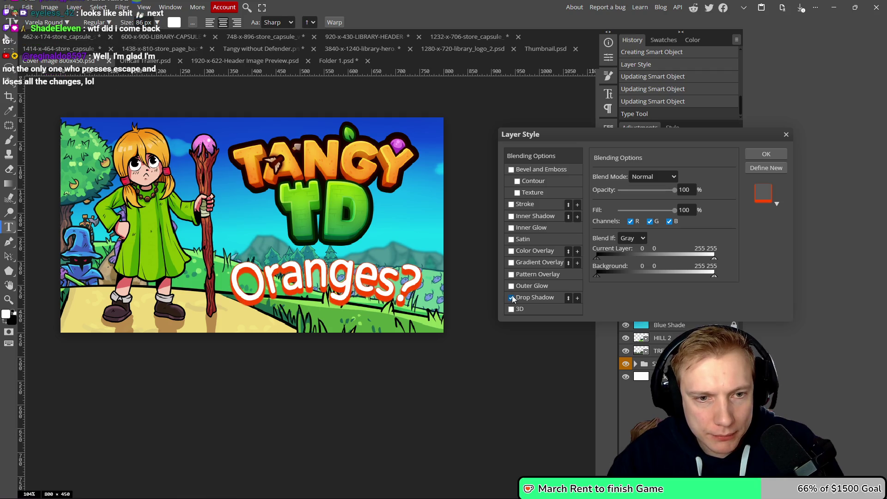
click(550, 297)
click(687, 176)
drag(532, 235, 437, 329)
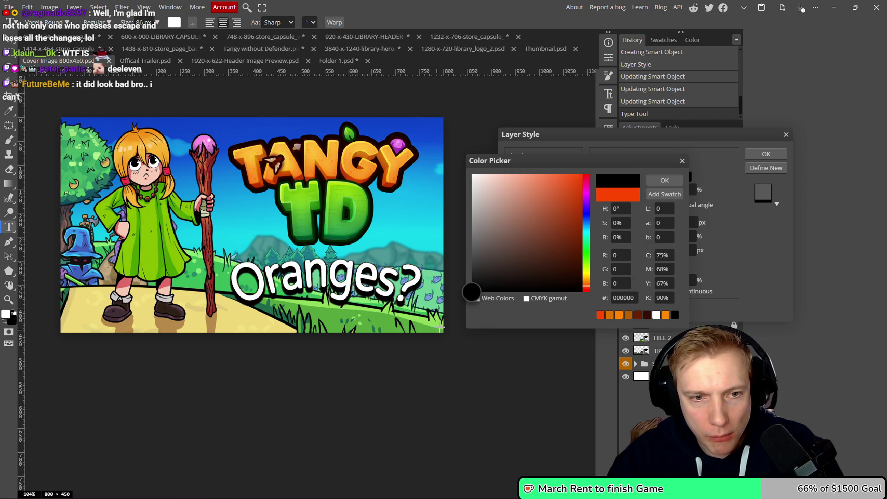
click(671, 181)
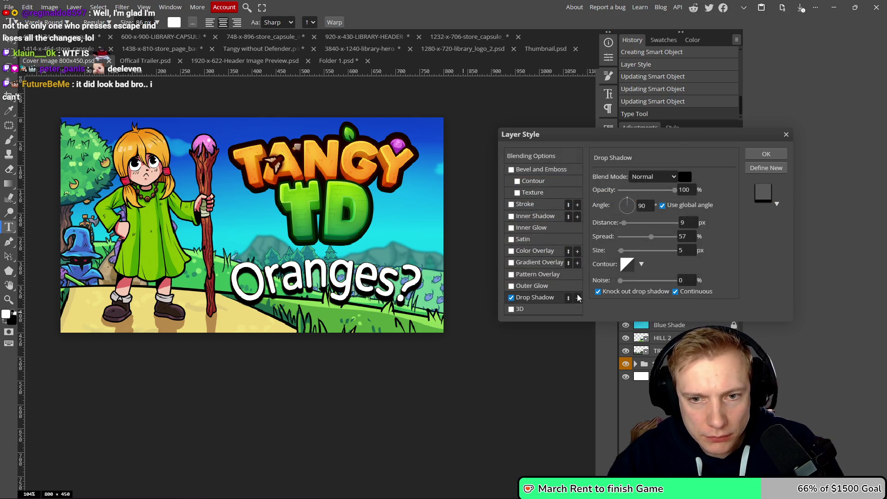
drag(624, 227, 738, 240)
- Add a gradient overlay to the Oranges? text
scroll(382, 220, down, 6)
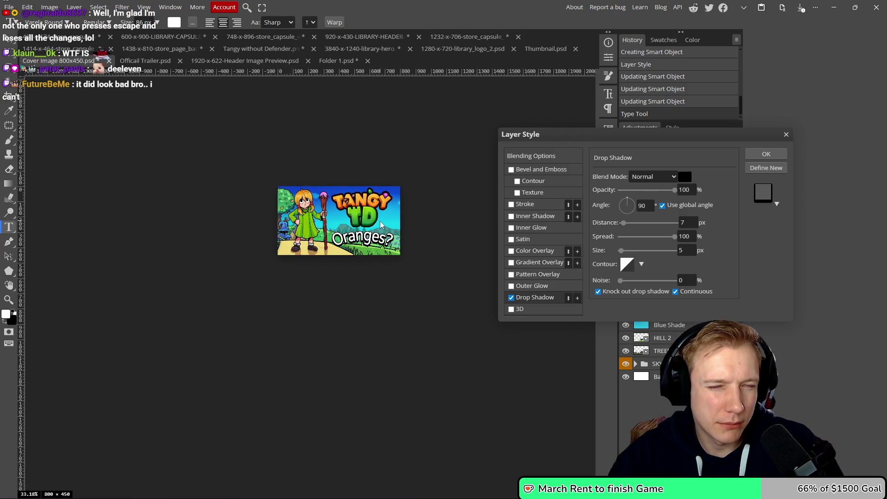
scroll(381, 221, up, 4)
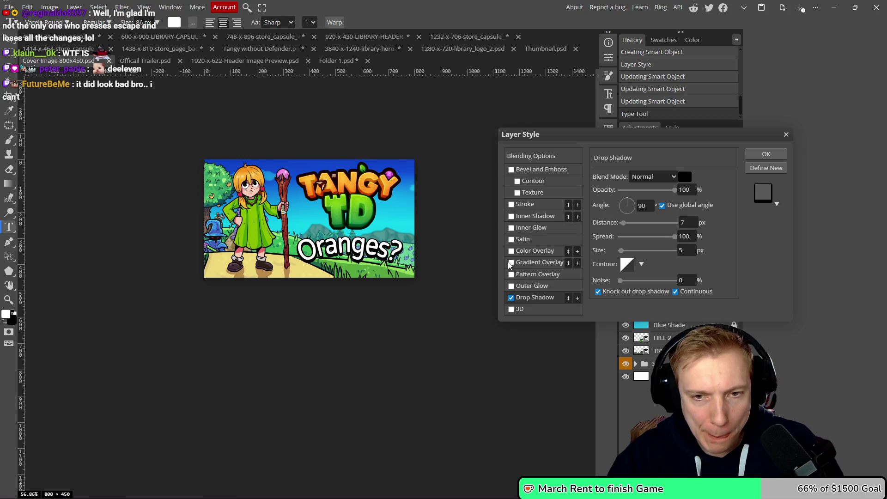
click(532, 262)
scroll(400, 219, down, 3)
scroll(401, 219, up, 3)
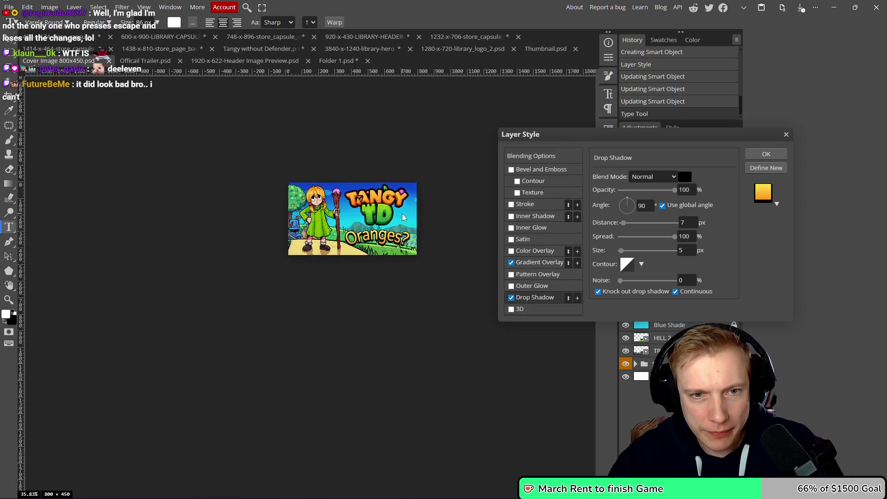
click(553, 263)
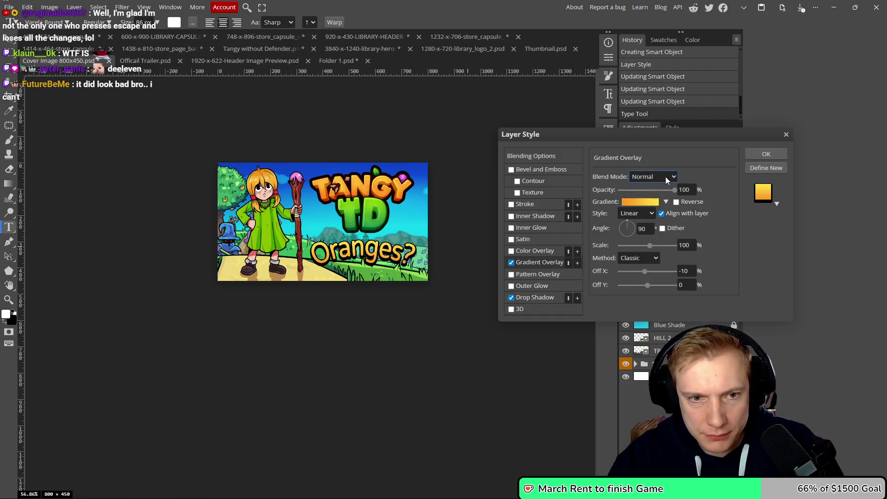
- Change the gradient's right-hand yellow stop to #ffd400 and confirm the gradient
click(649, 202)
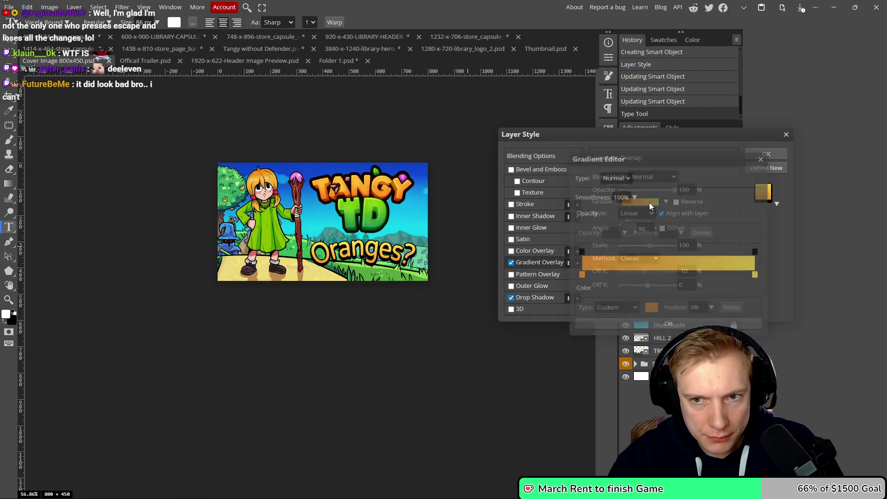
click(757, 276)
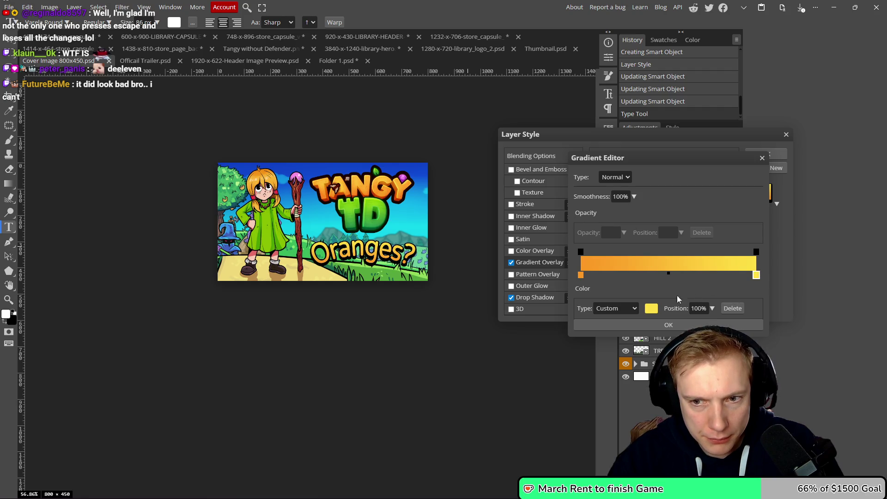
click(652, 308)
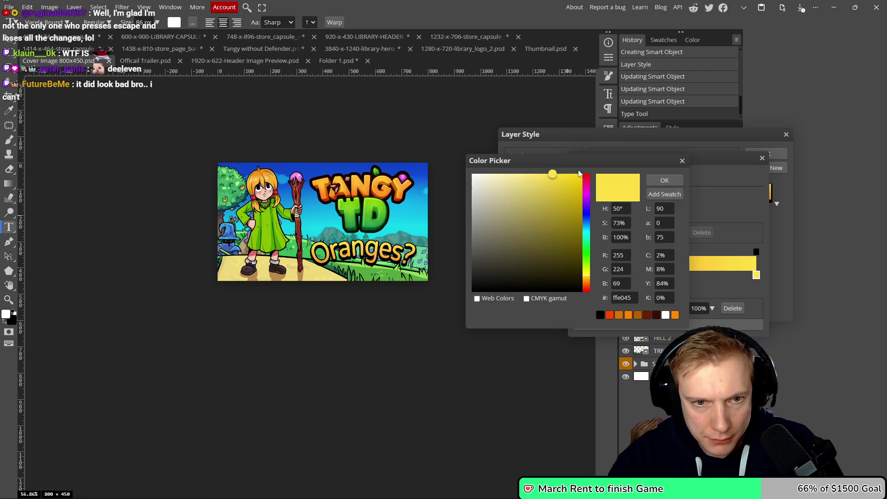
mouse_move(554, 178)
mouse_down()
mouse_move(520, 175)
mouse_move(602, 165)
mouse_up()
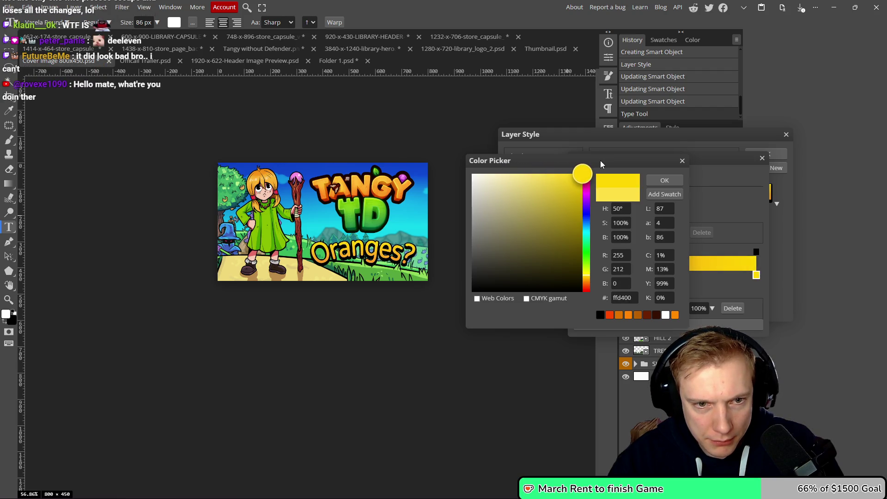
click(664, 180)
click(669, 323)
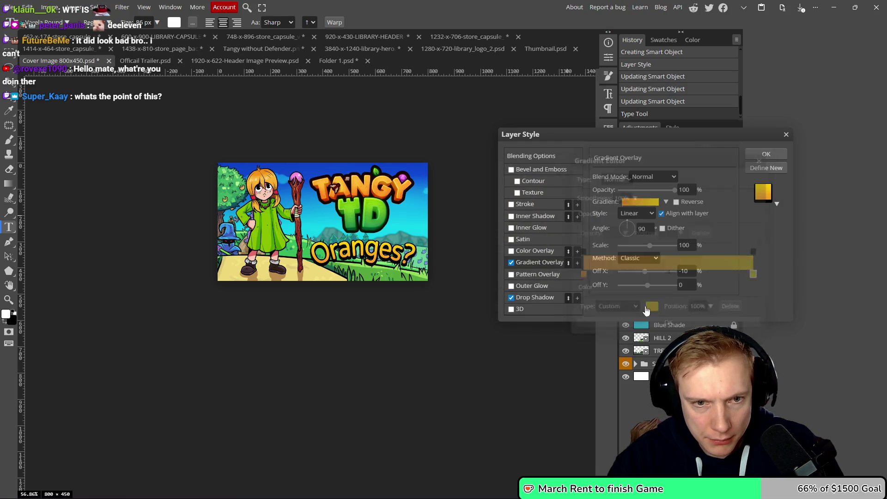
scroll(418, 231, down, 6)
scroll(417, 229, up, 3)
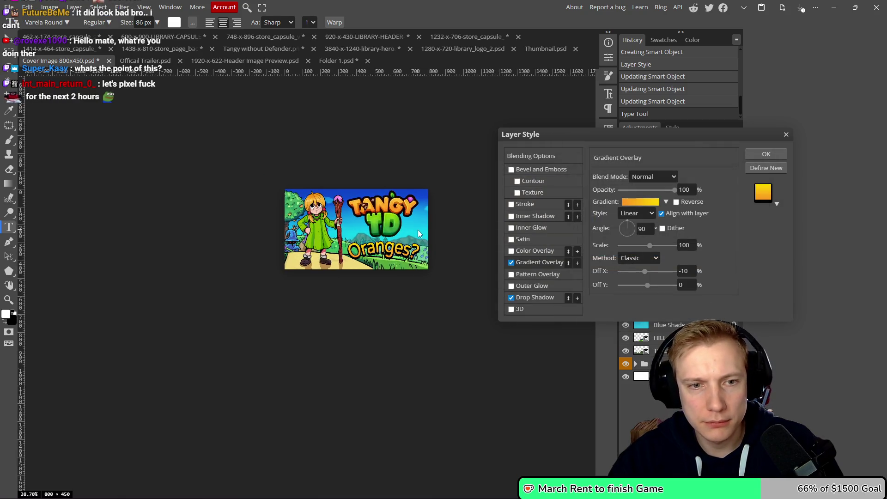
scroll(417, 229, up, 3)
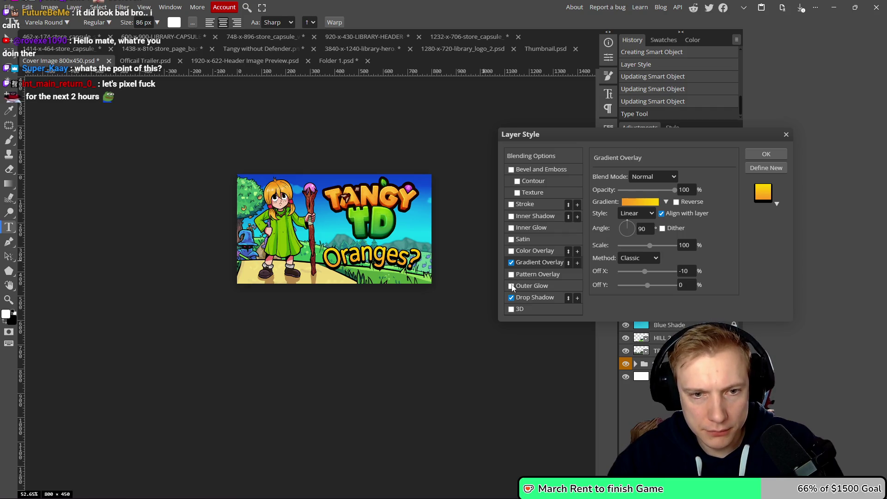
- Add an outer glow of about 56 px size at 100% opacity
click(511, 287)
scroll(370, 230, down, 4)
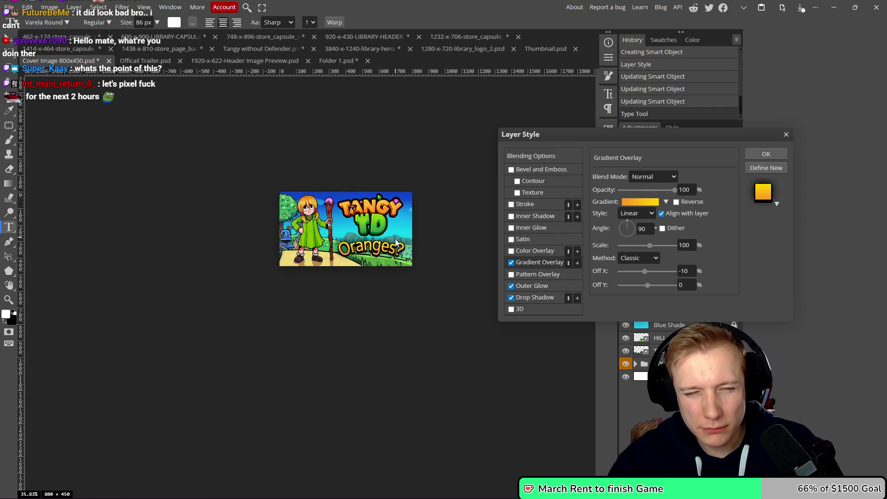
scroll(396, 241, up, 3)
click(553, 285)
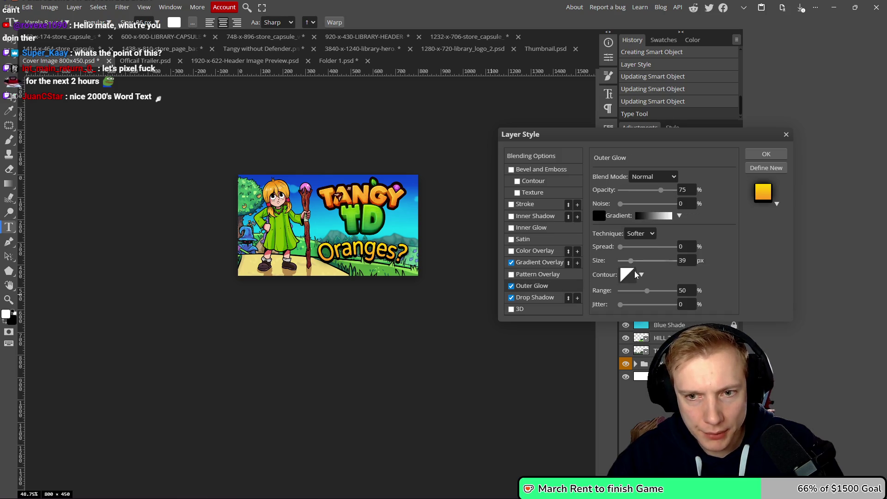
drag(630, 261, 636, 261)
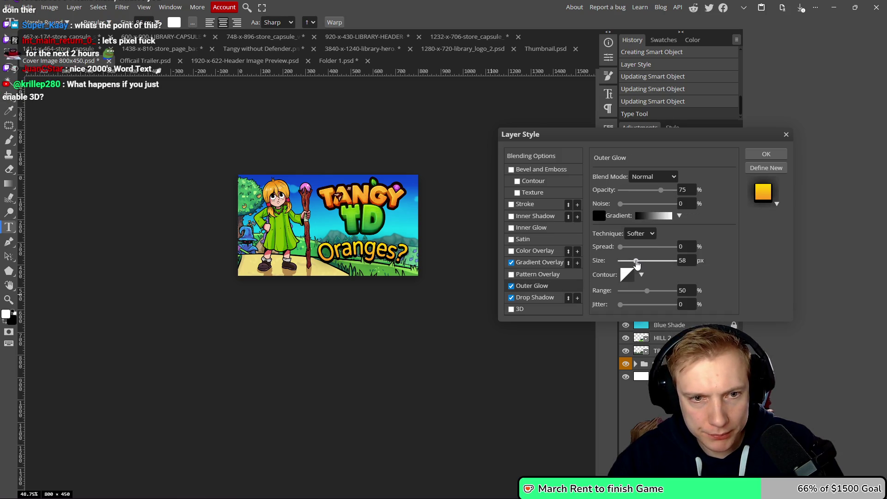
drag(661, 190, 674, 190)
scroll(405, 211, down, 2)
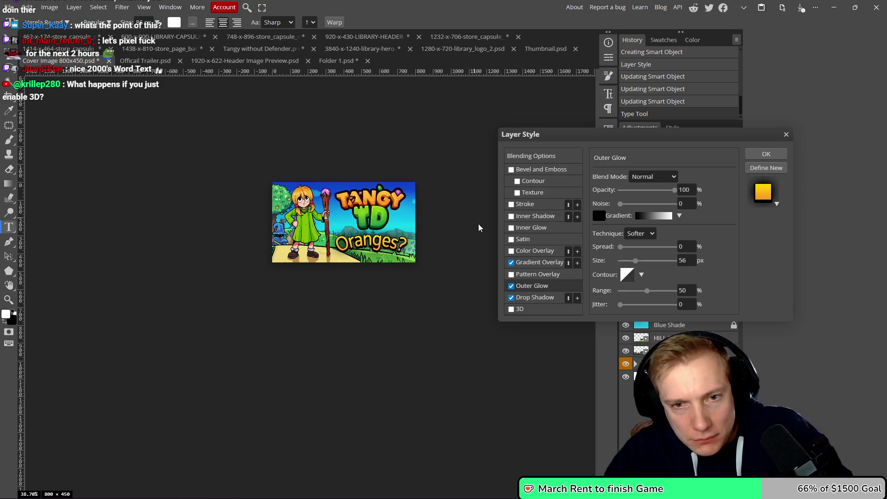
- Switch the gradient overlay off to compare, then back on
click(511, 263)
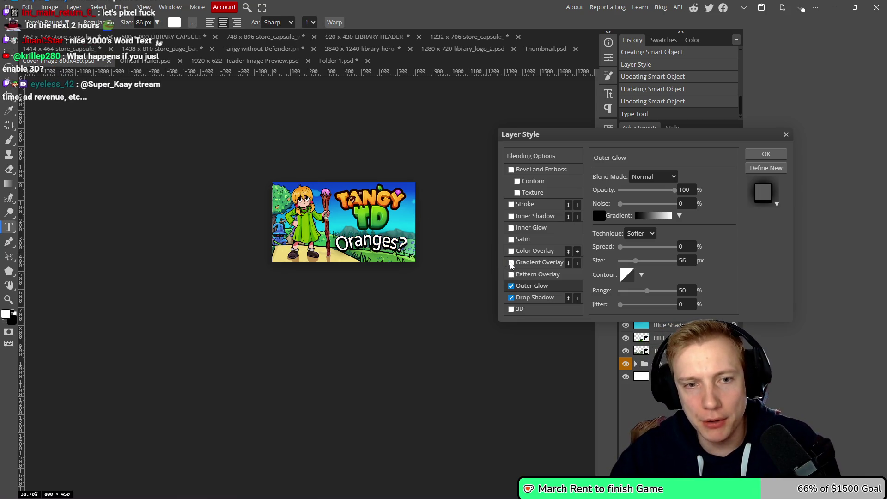
scroll(392, 240, down, 3)
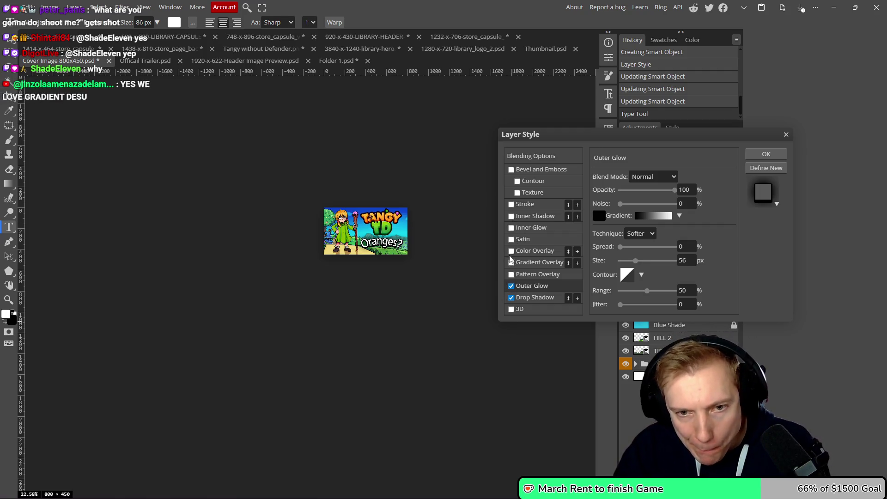
click(511, 263)
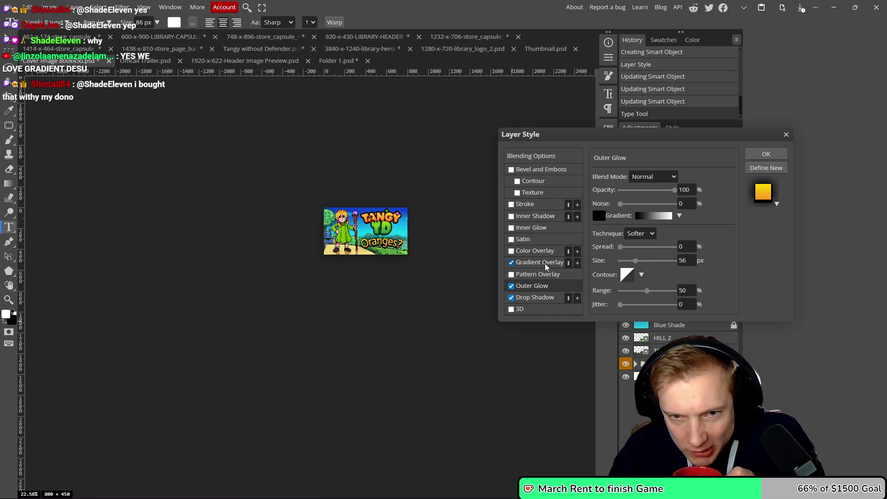
- Try a Lighten colour overlay, remove it, and apply the style with the gradient overlay kept
click(512, 251)
click(543, 253)
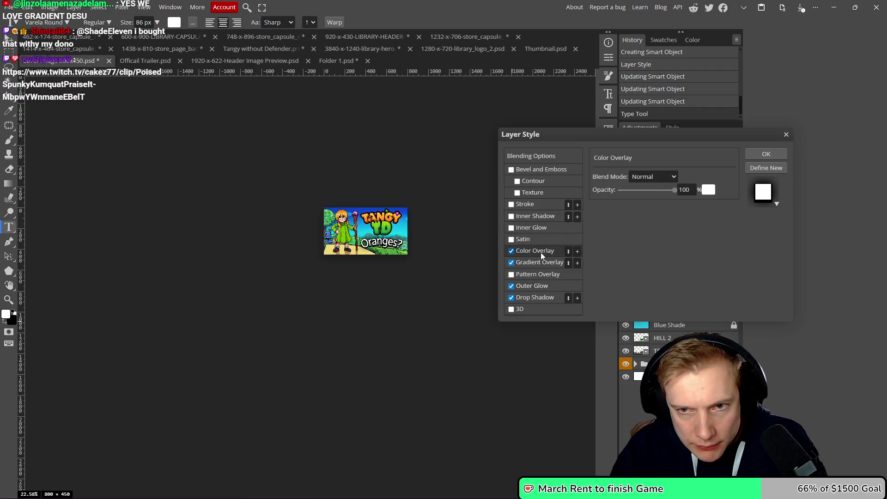
click(655, 174)
click(644, 297)
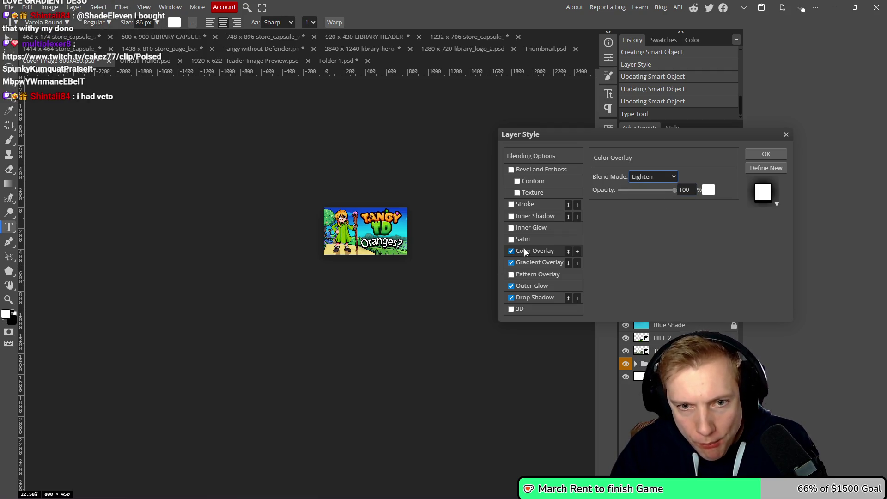
click(510, 251)
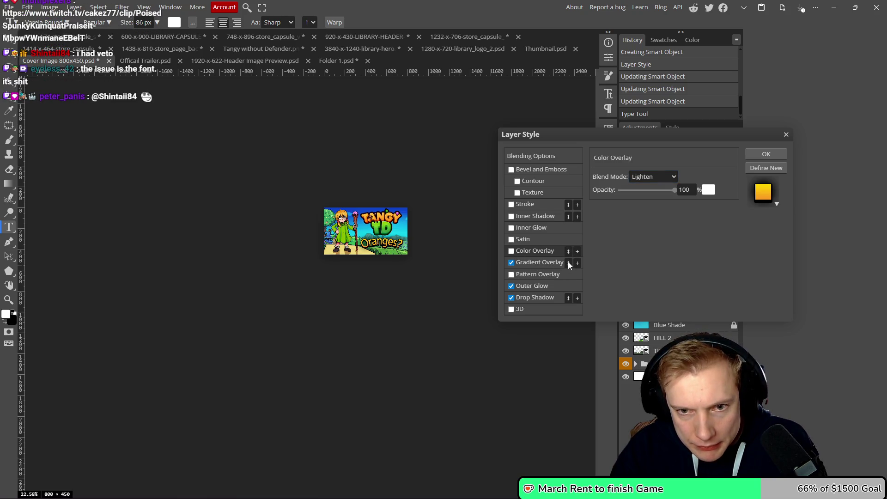
click(539, 262)
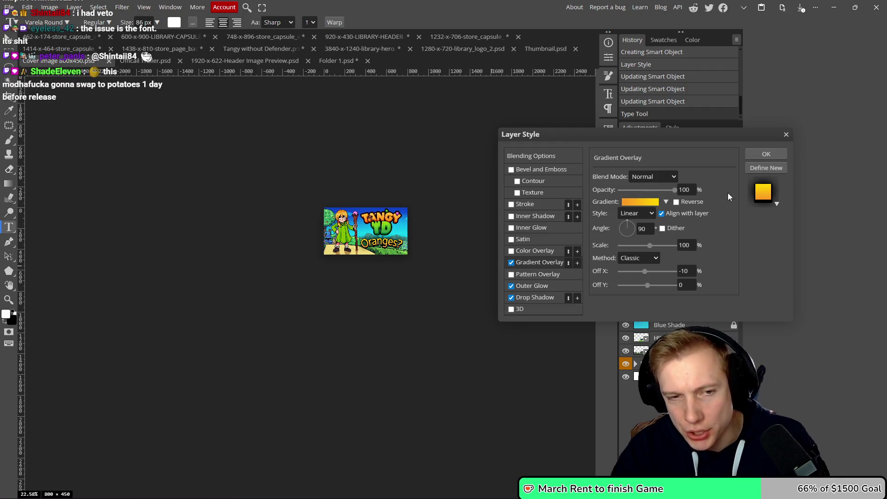
click(773, 155)
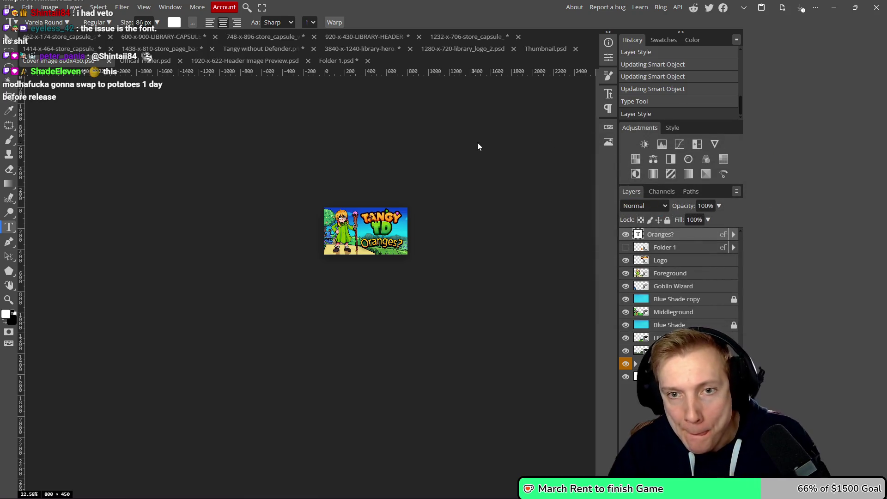
- Set the Oranges? title's font to Fredoka One
click(58, 24)
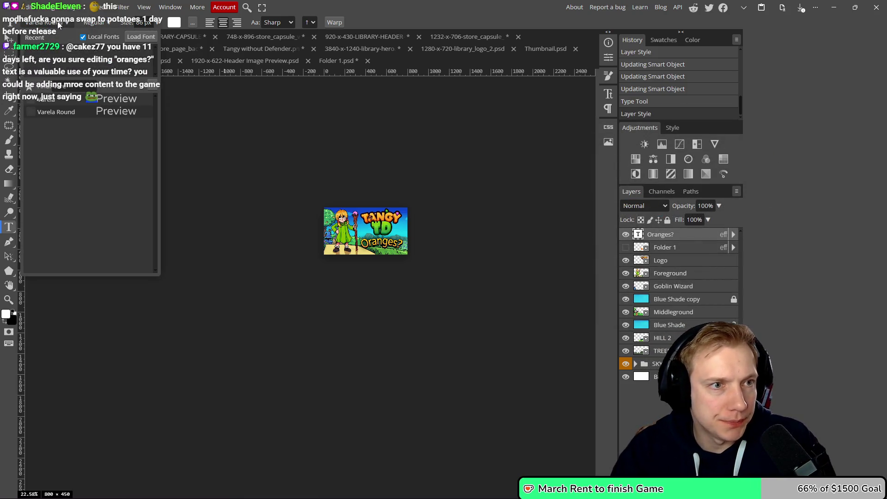
text(fede)
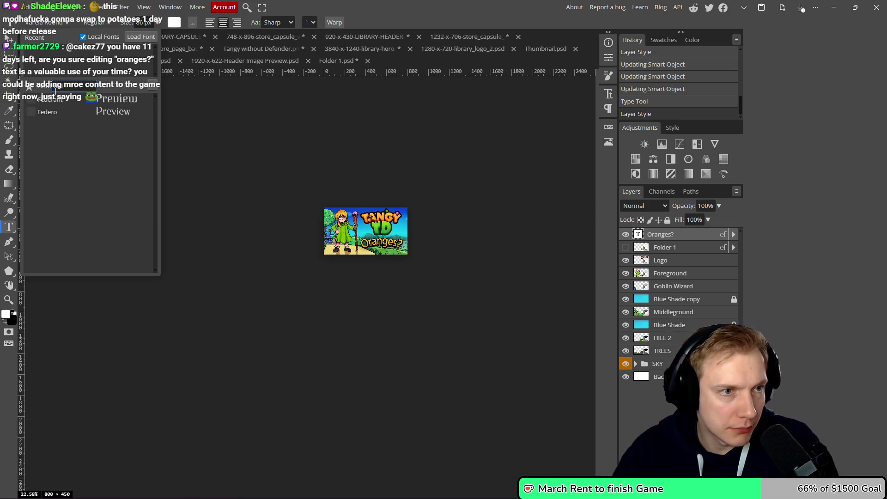
key(BackSpace)
key(BackSpace)
key(BackSpace)
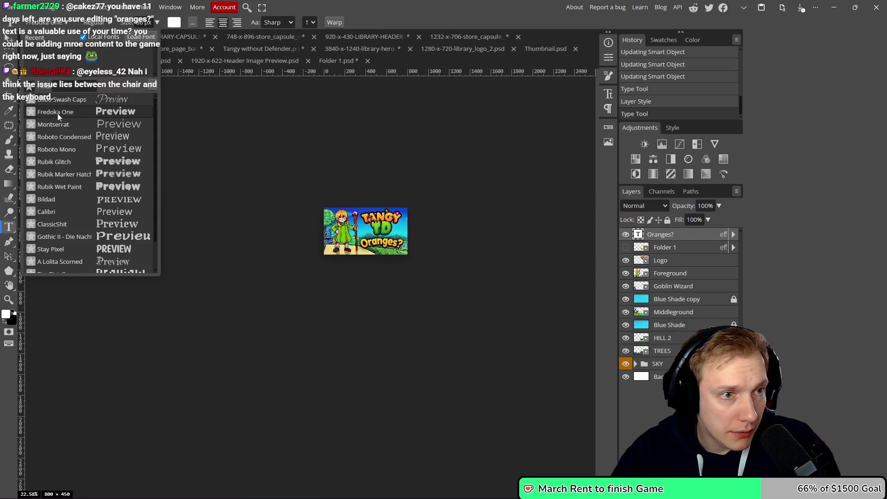
click(58, 112)
scroll(464, 254, up, 5)
scroll(333, 245, up, 7)
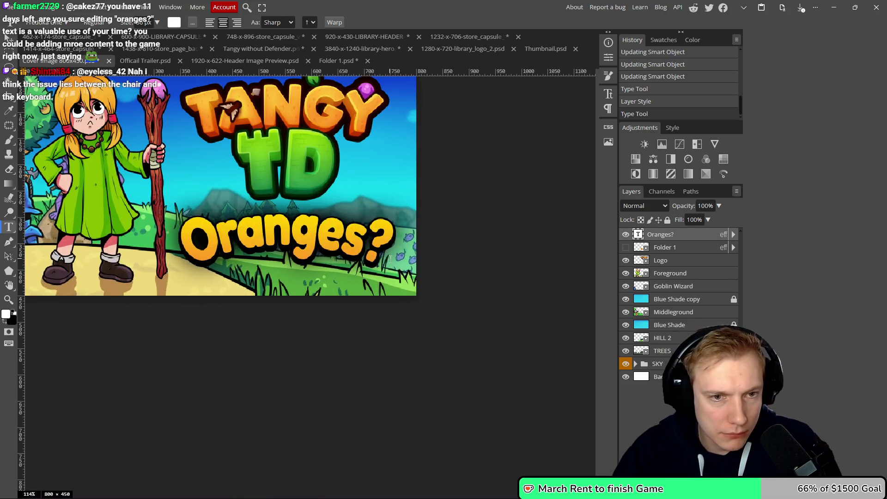
scroll(307, 229, down, 3)
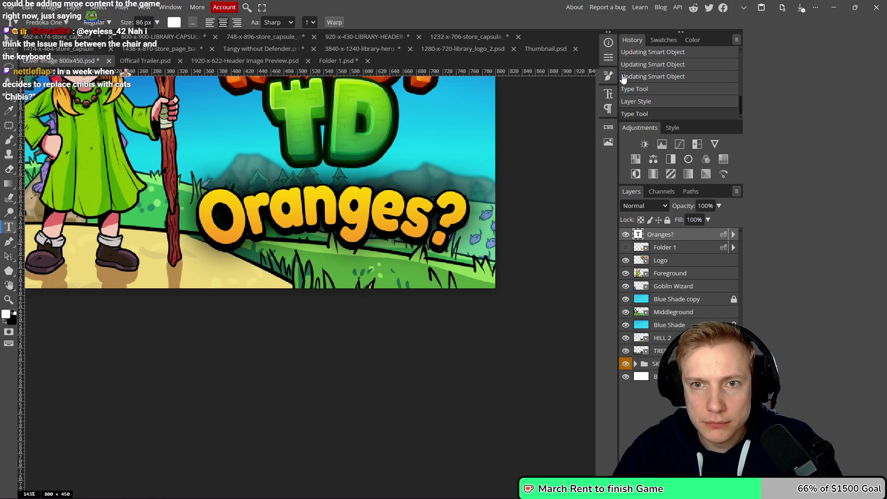
- Raise the title's tracking to 3% and size to 75 px in the Character panel
click(609, 57)
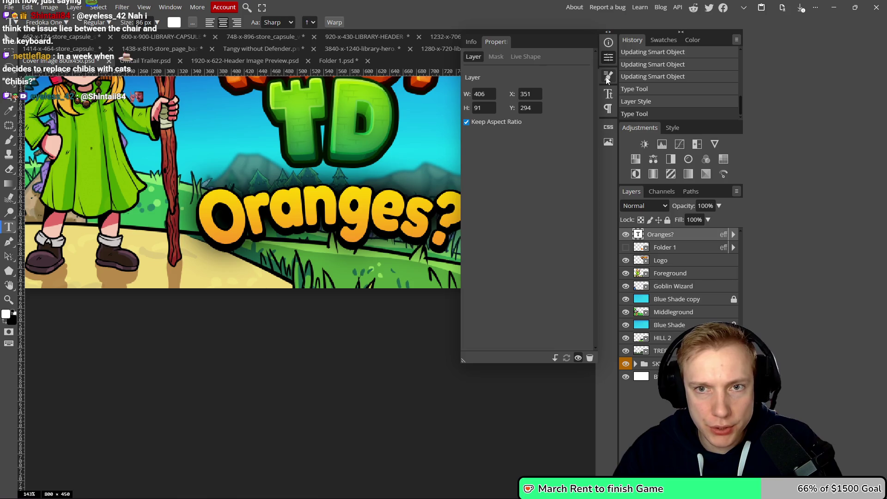
click(612, 97)
scroll(561, 75, up, 5)
scroll(561, 76, up, 2)
scroll(413, 177, down, 8)
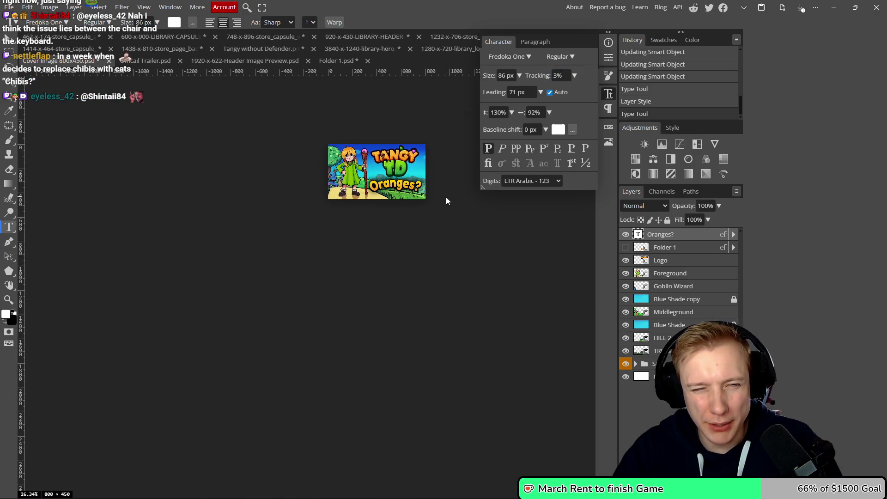
scroll(145, 22, down, 9)
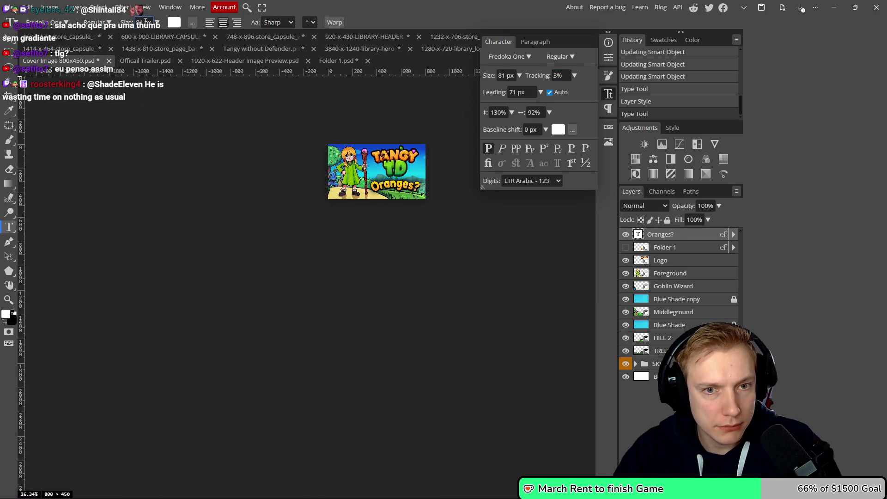
scroll(145, 21, down, 2)
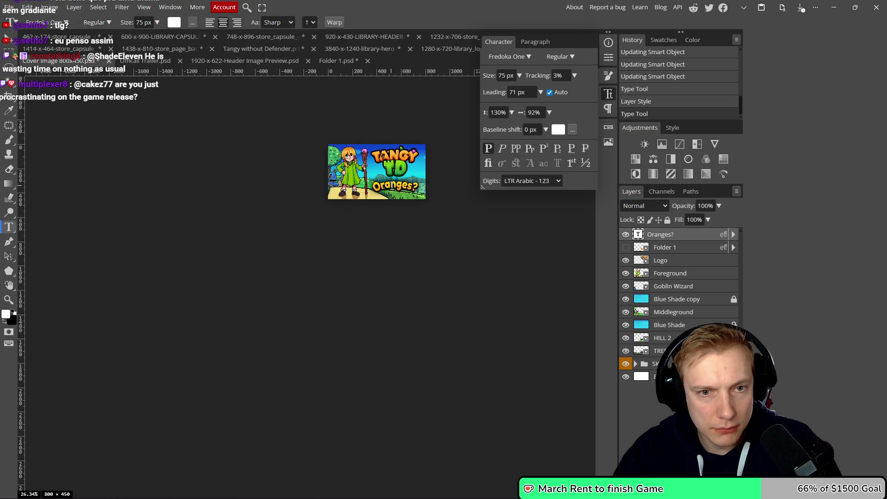
- Move the Oranges? title into its new spot under the TD logo
key(v)
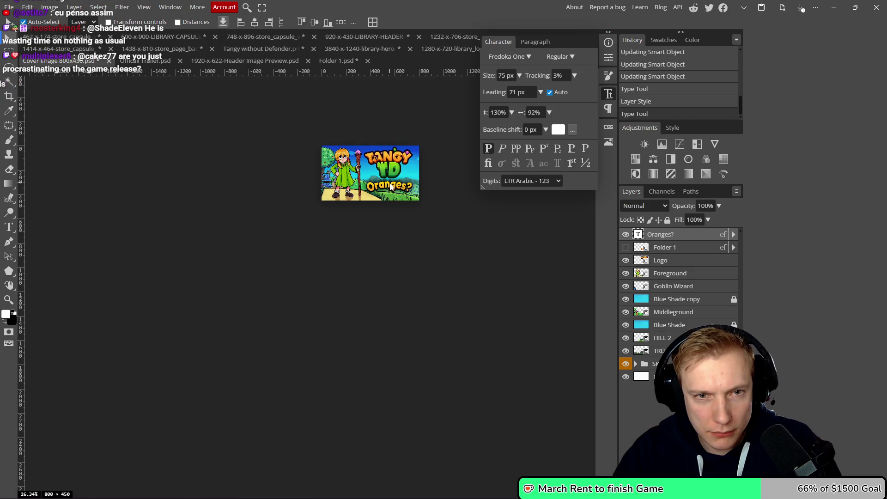
click(391, 186)
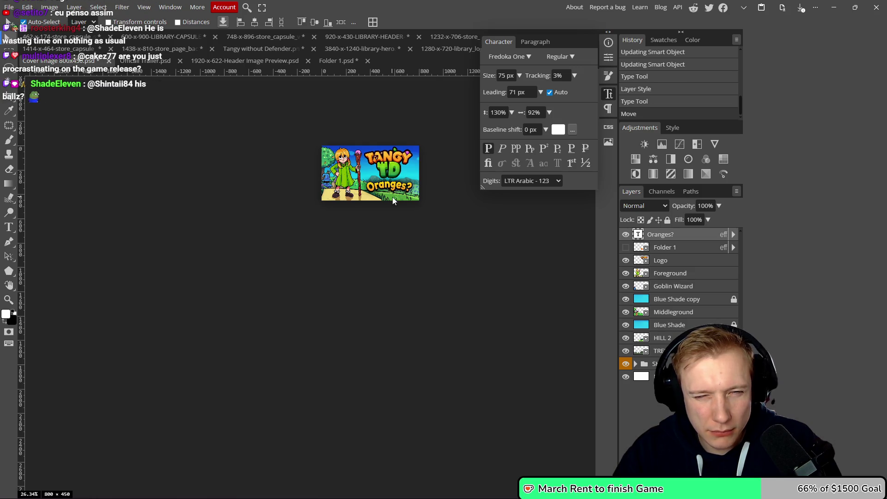
scroll(401, 215, down, 3)
scroll(402, 217, up, 6)
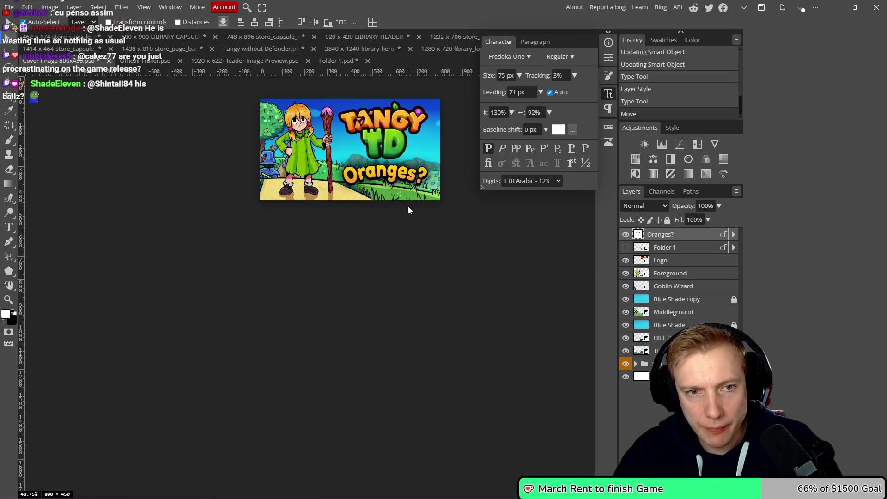
- In Layer Style for Oranges?, try a colour overlay, then add an inner glow and adjust its size and range
double_click(695, 235)
click(510, 251)
click(511, 251)
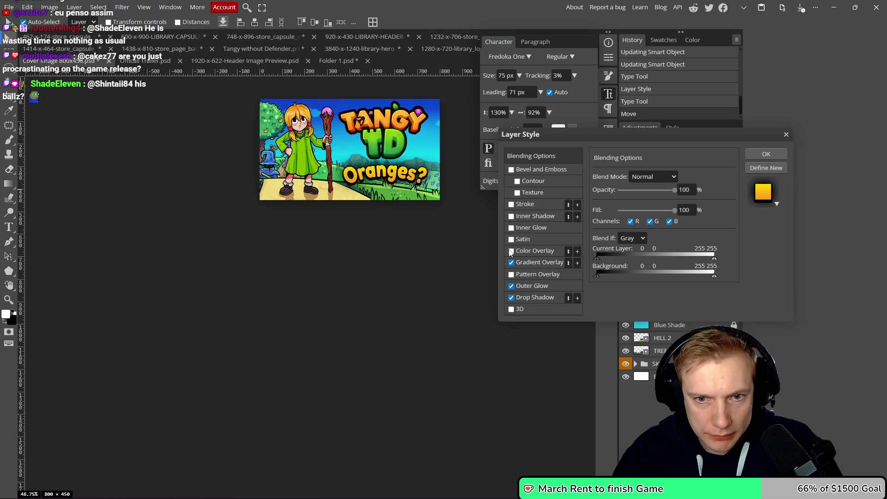
click(511, 228)
scroll(365, 165, up, 5)
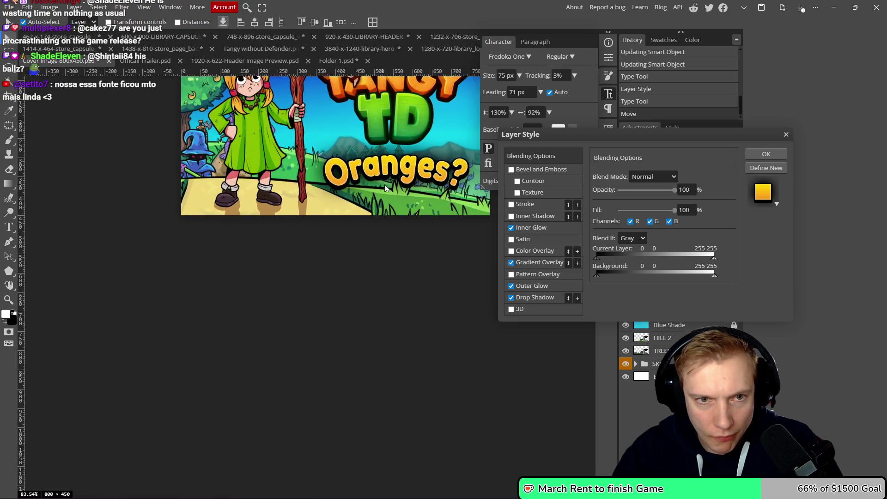
scroll(365, 164, down, 4)
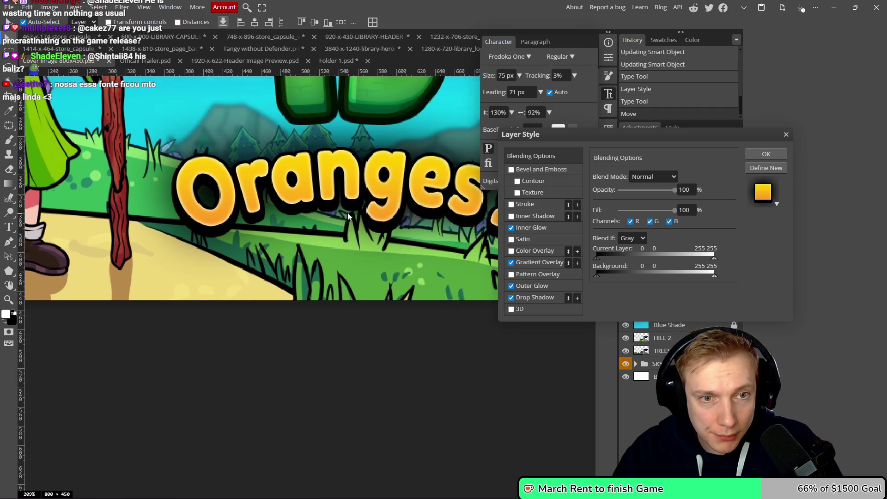
scroll(369, 208, down, 3)
scroll(404, 226, up, 2)
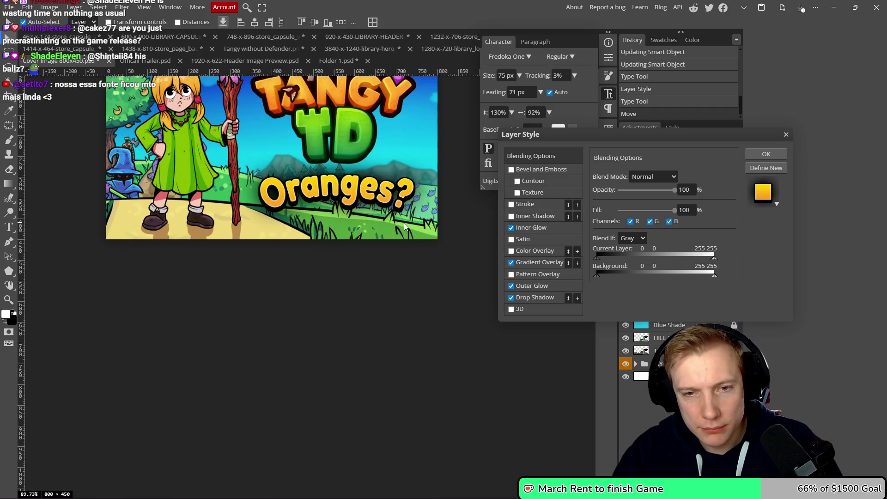
click(552, 226)
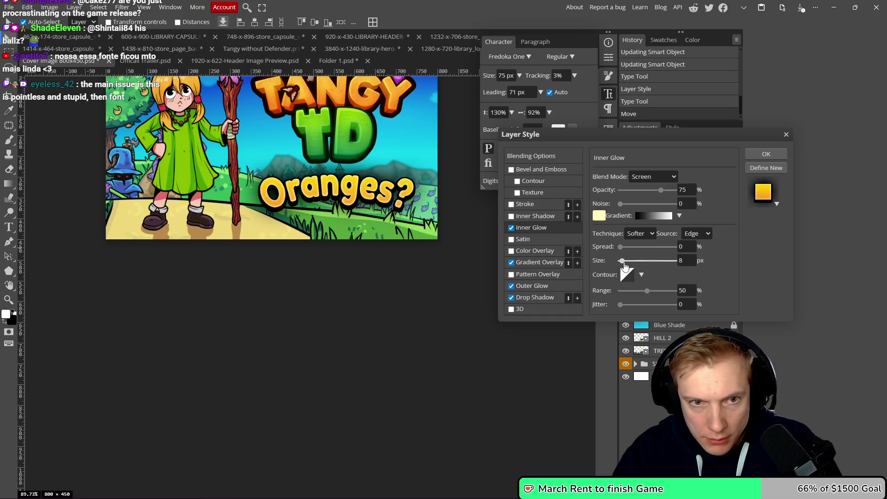
drag(623, 262, 632, 262)
scroll(376, 178, up, 3)
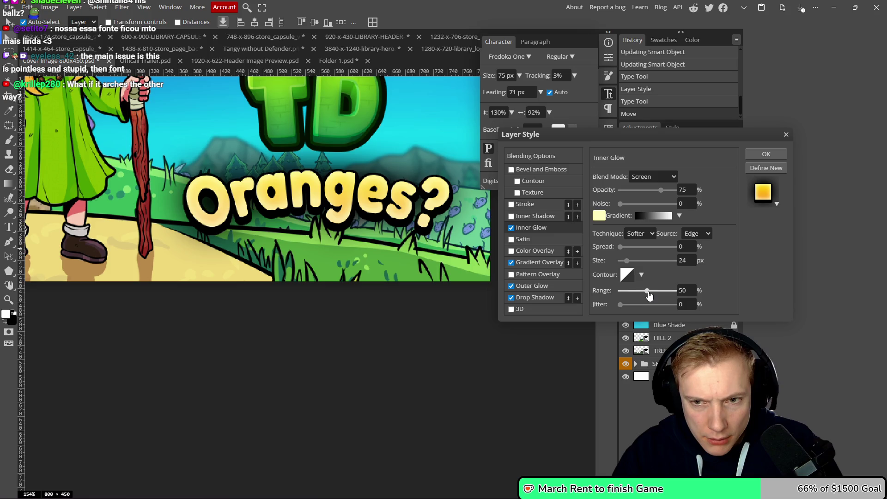
drag(646, 290, 620, 291)
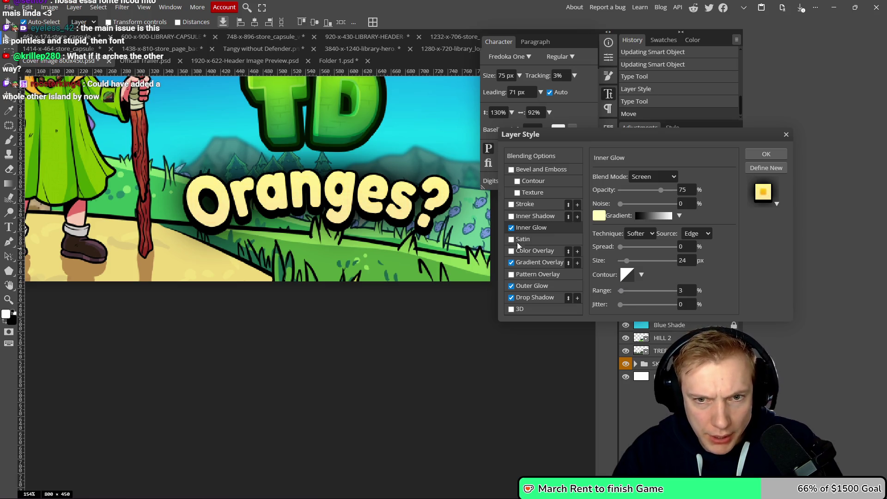
- Replace the inner glow with an inner shadow, trying Multiply and Color Burn blends and adjusting its size
click(511, 227)
click(511, 216)
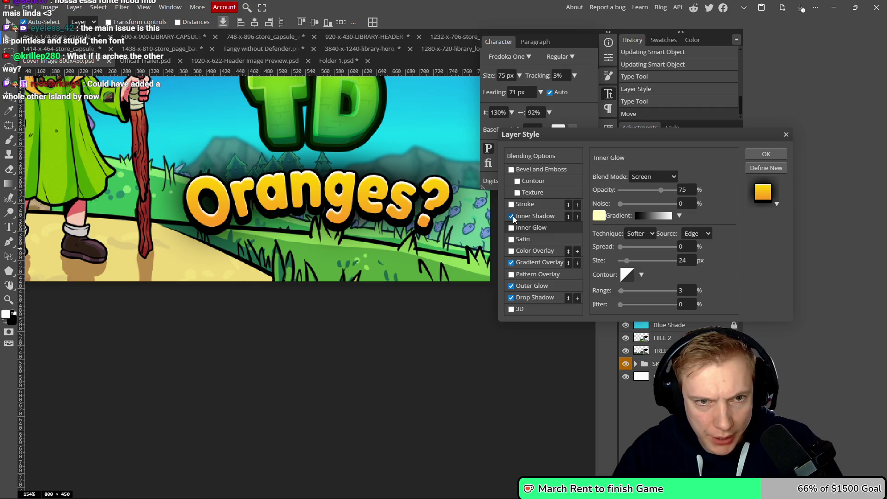
scroll(424, 214, down, 6)
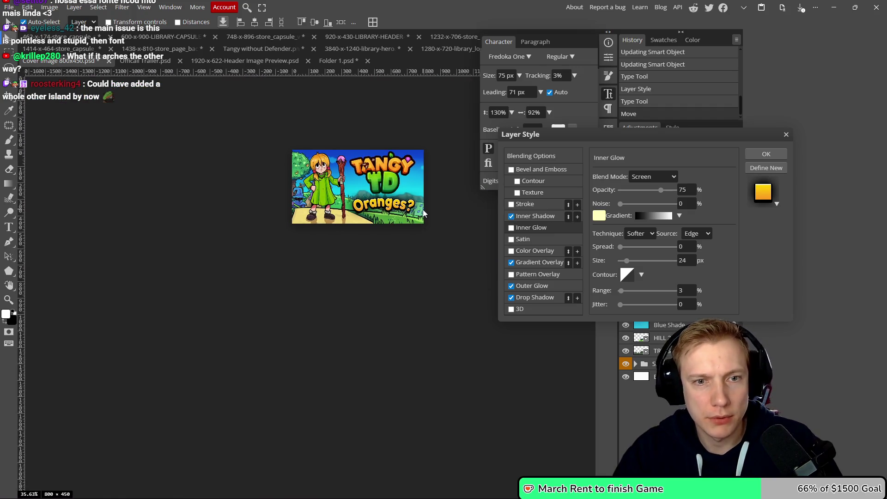
scroll(414, 211, up, 6)
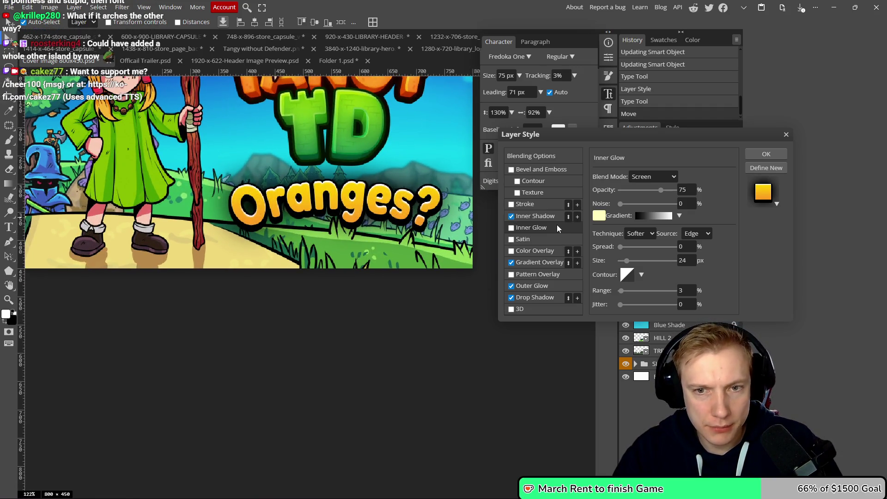
click(550, 217)
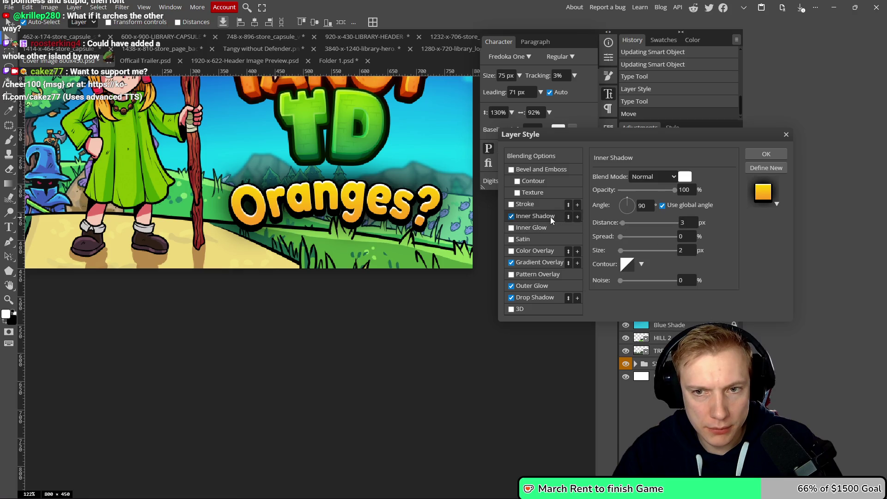
click(673, 178)
click(646, 234)
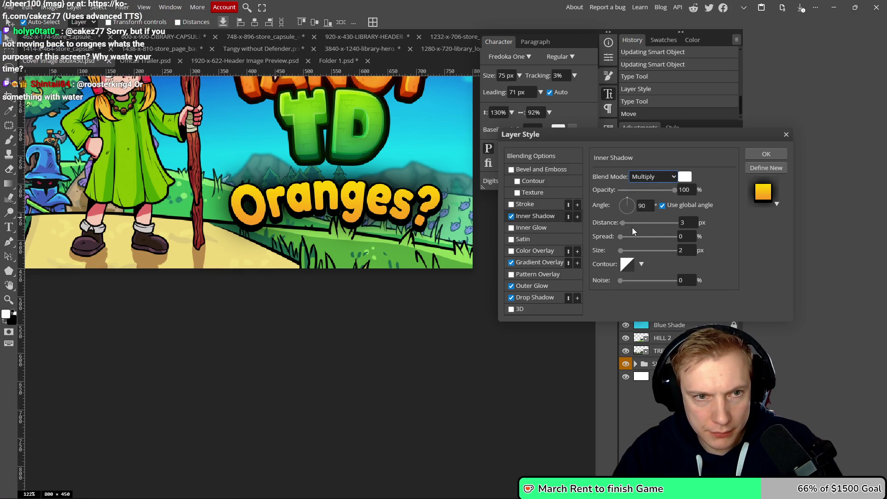
click(668, 179)
click(652, 249)
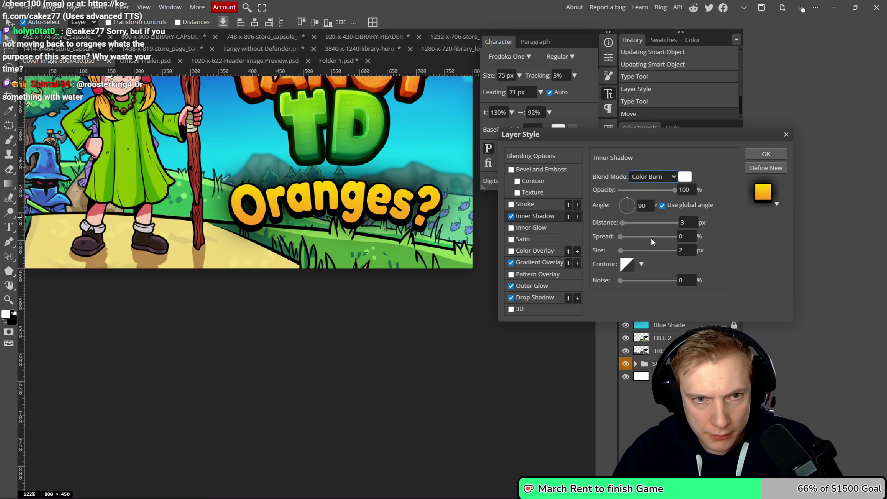
key(ctrl+plus)
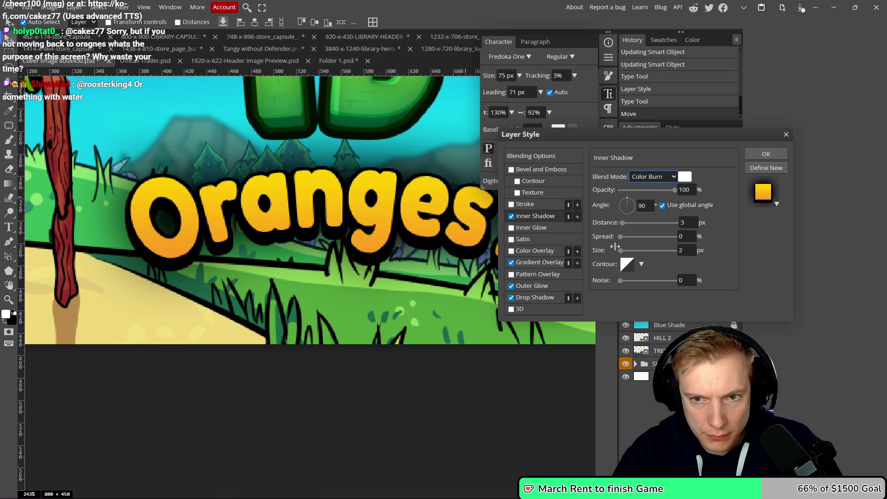
click(665, 180)
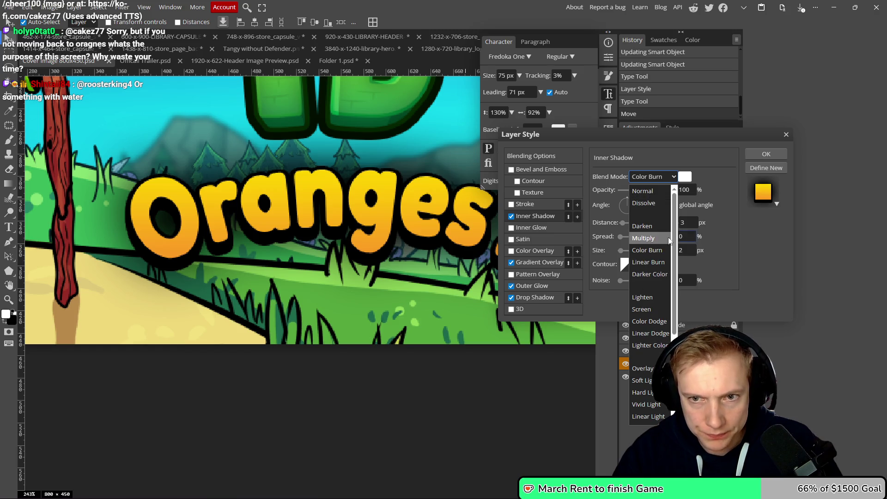
click(644, 191)
drag(621, 250, 620, 252)
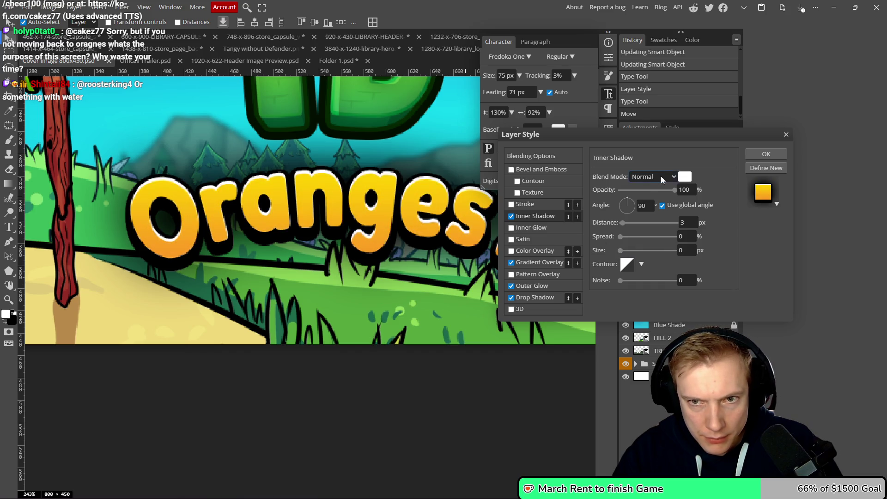
- Set the inner shadow blend mode to Overlay after trying Lighten and Screen
click(652, 176)
click(644, 298)
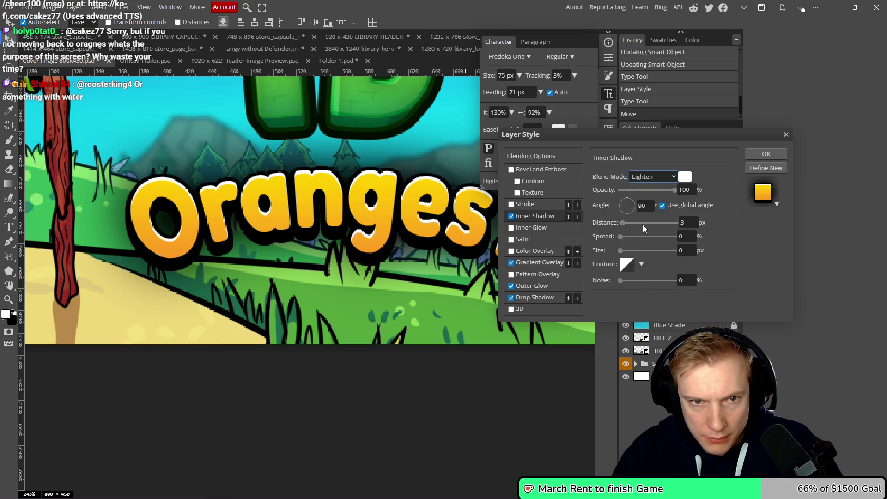
click(665, 179)
click(642, 309)
click(652, 177)
key(Escape)
key(o)
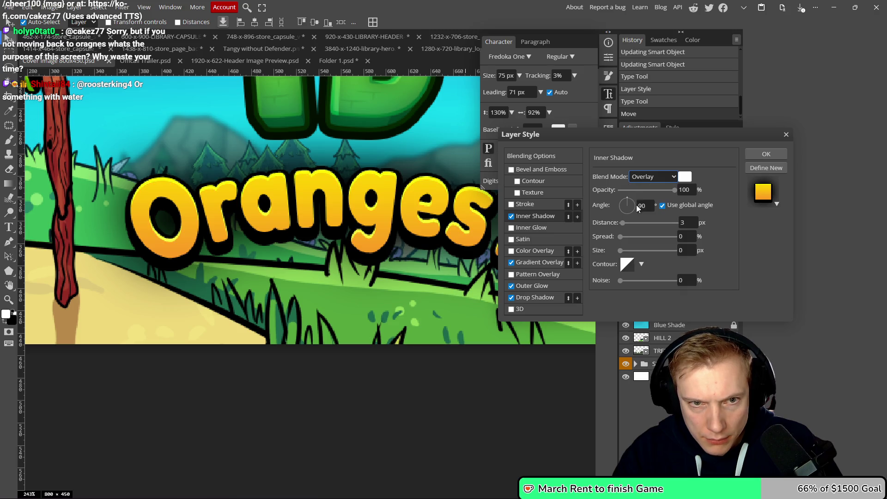
scroll(397, 194, down, 8)
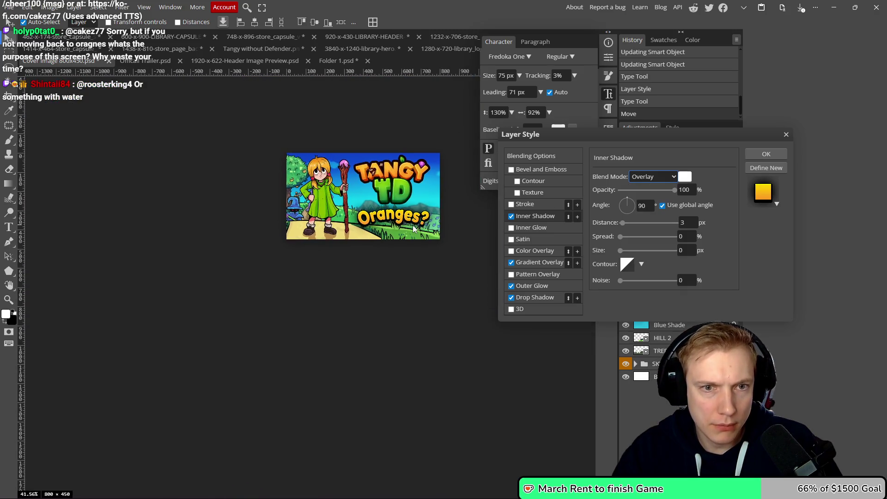
- Apply the inner shadow layer style to the title and close the Character panel
click(768, 154)
scroll(418, 246, up, 4)
drag(390, 236, 383, 256)
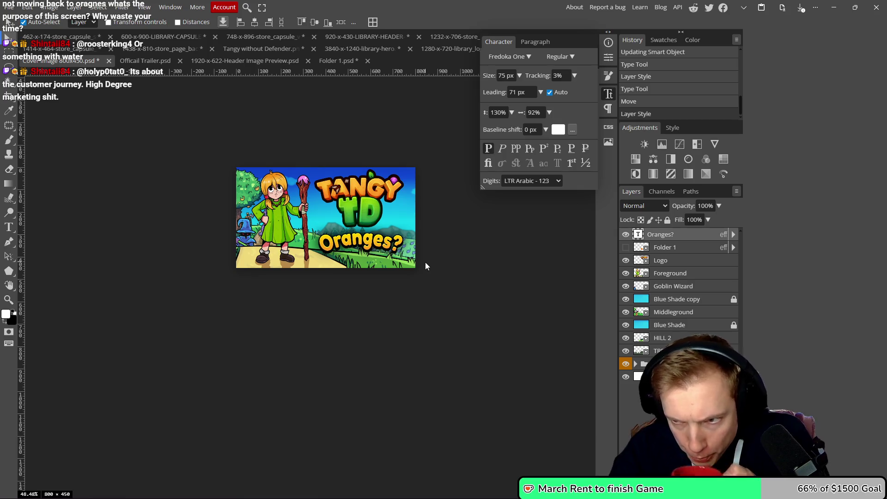
drag(442, 274, 424, 289)
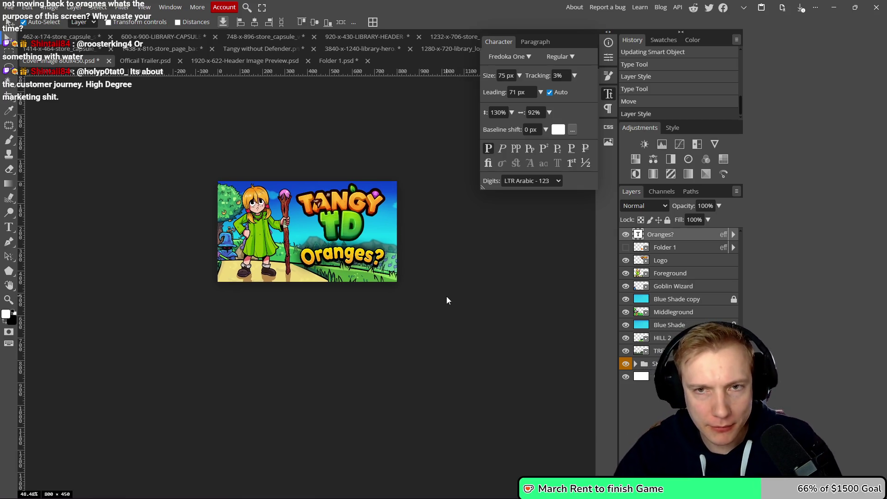
click(607, 95)
drag(502, 195, 503, 209)
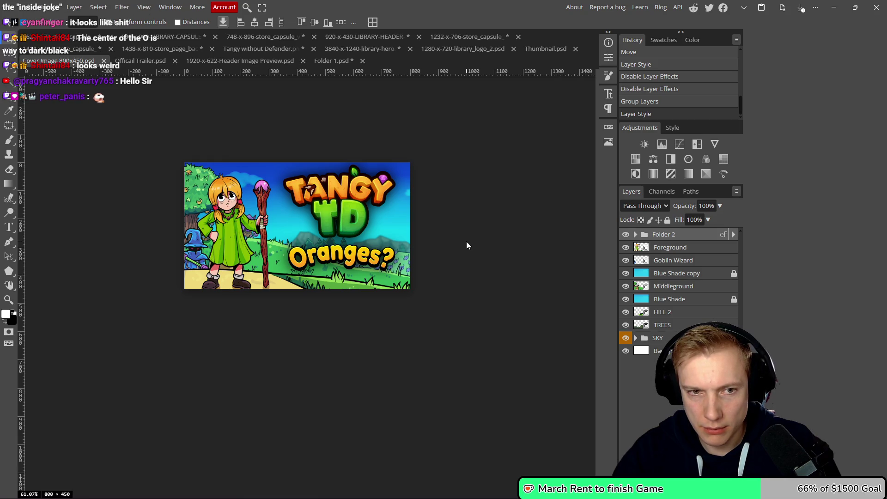
- Save the project and export the cover as an 800x450 PNG
key(ctrl+s)
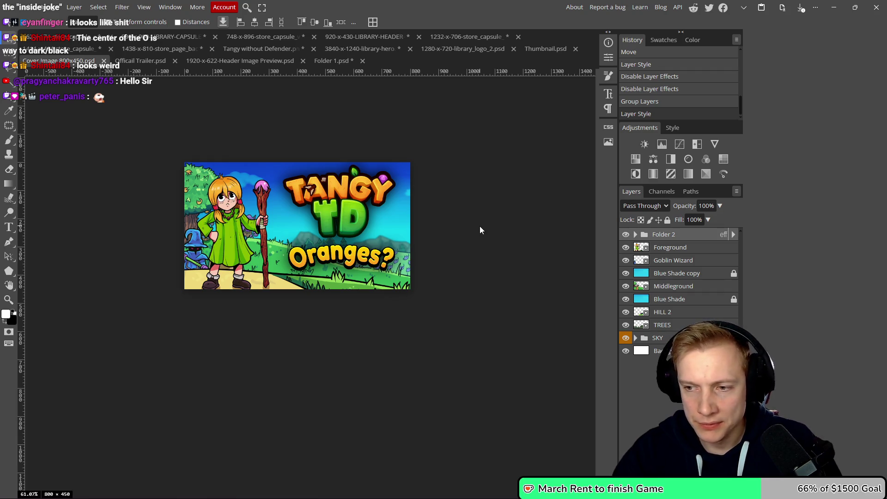
scroll(479, 226, down, 5)
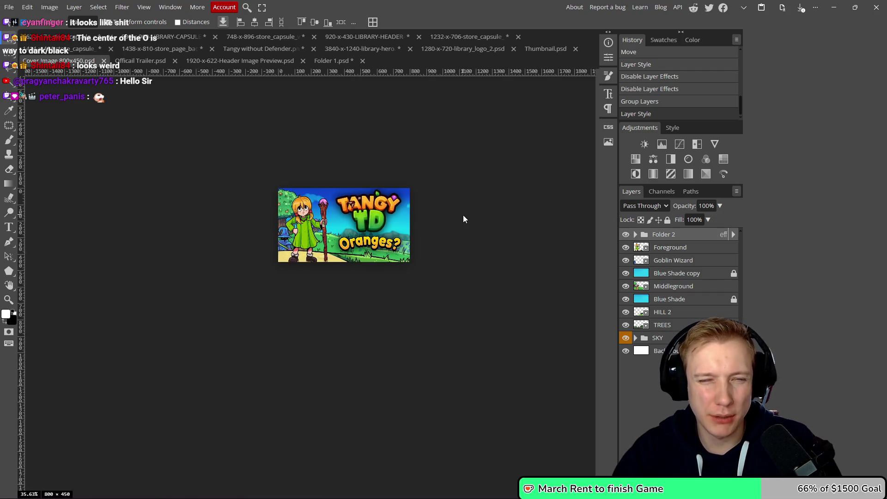
scroll(461, 219, up, 2)
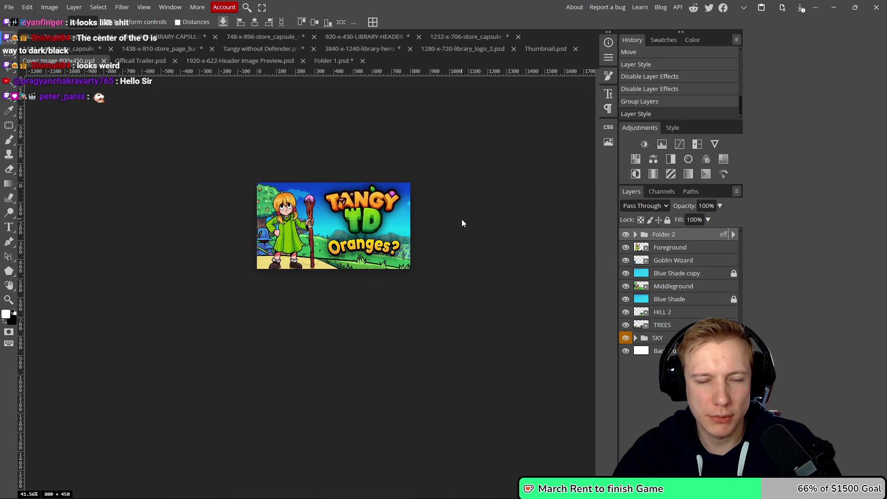
key(ctrl+alt+shift+s)
click(358, 204)
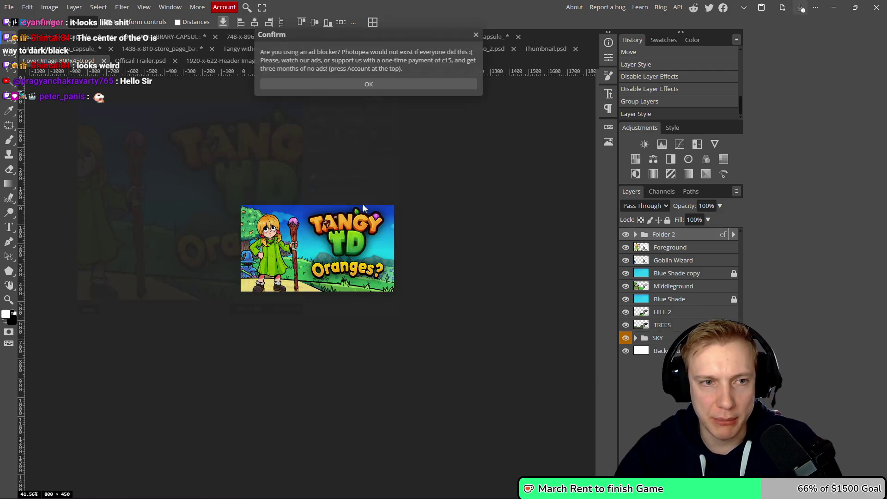
- Save Cover Image 800x450.png into the Fairy Capsule folder, then switch to File Explorer
click(705, 76)
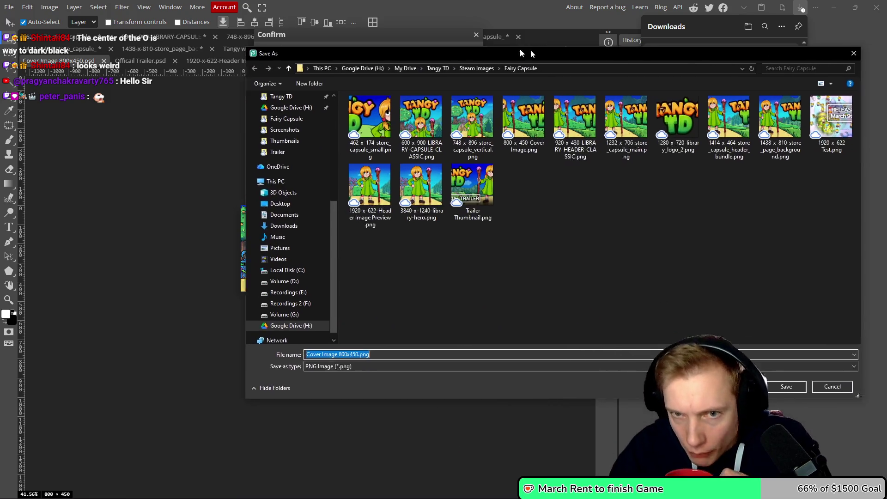
drag(530, 48, 375, 51)
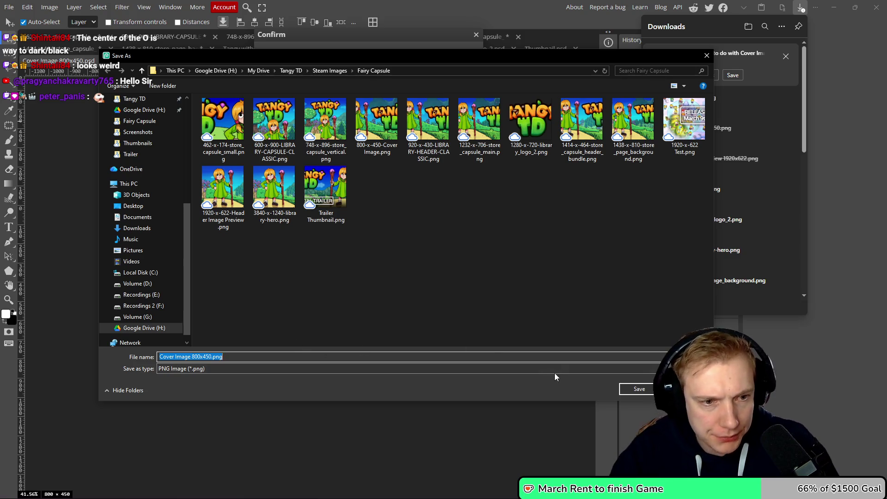
click(639, 389)
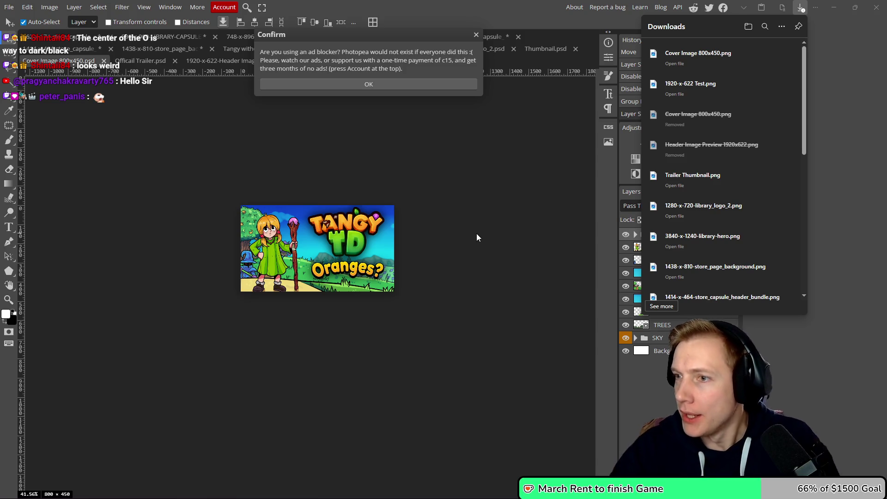
key(alt+Tab)
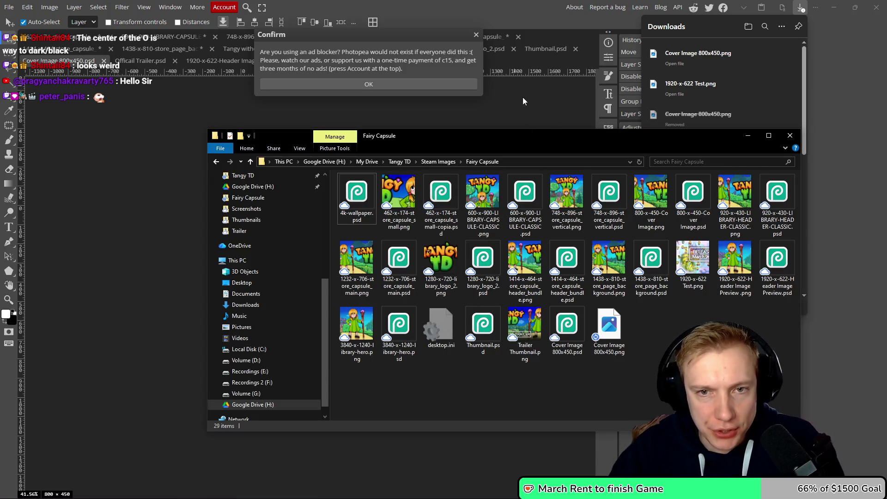
- Create a new folder named Posts in Fairy Capsule
drag(547, 133, 453, 113)
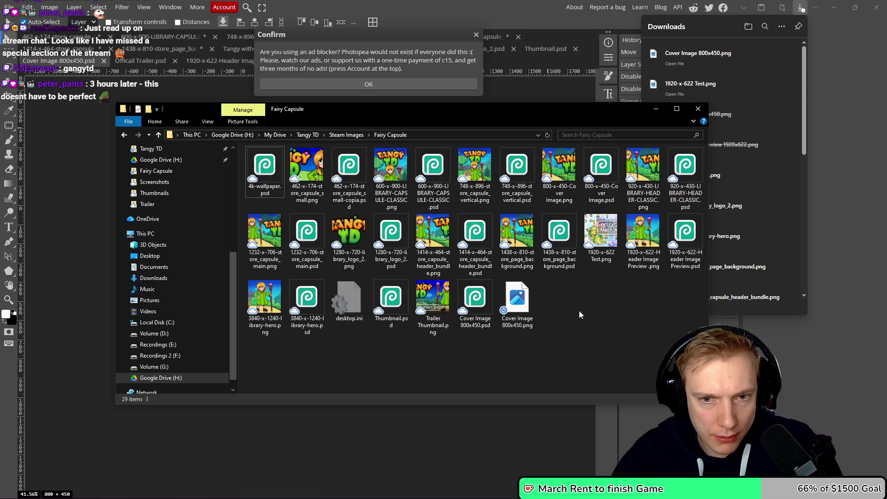
key(ctrl+shift+n)
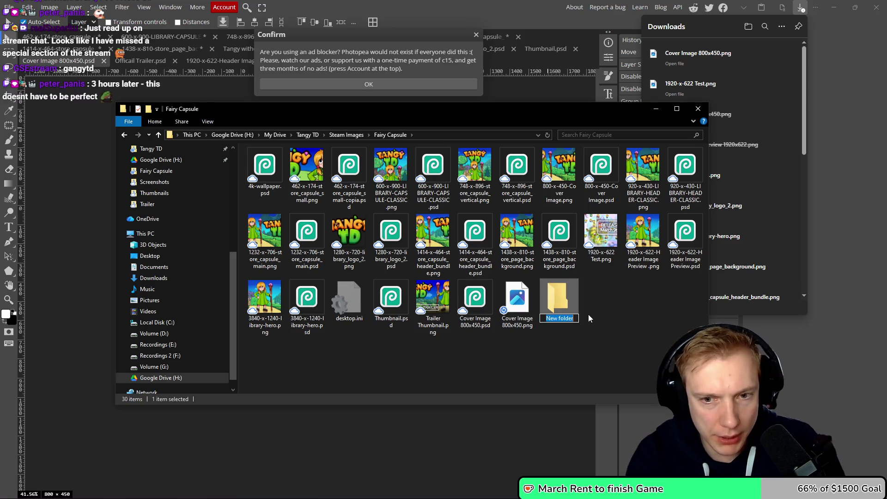
text(Posts)
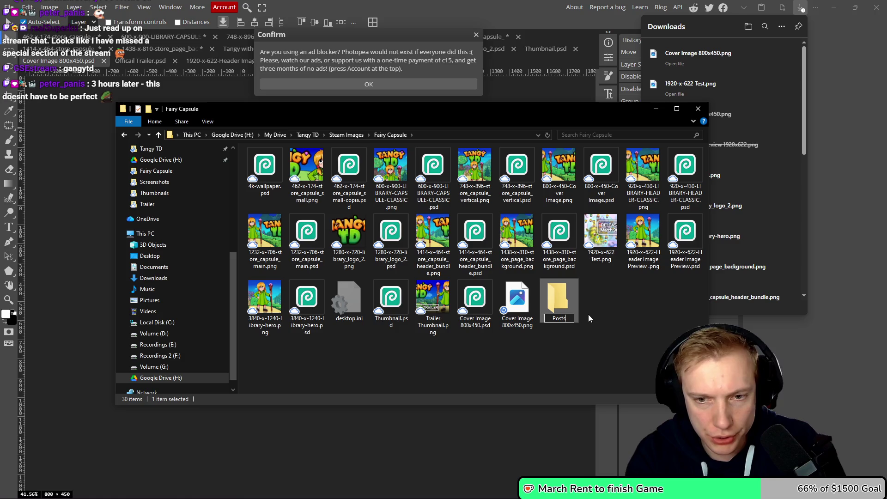
key(Return)
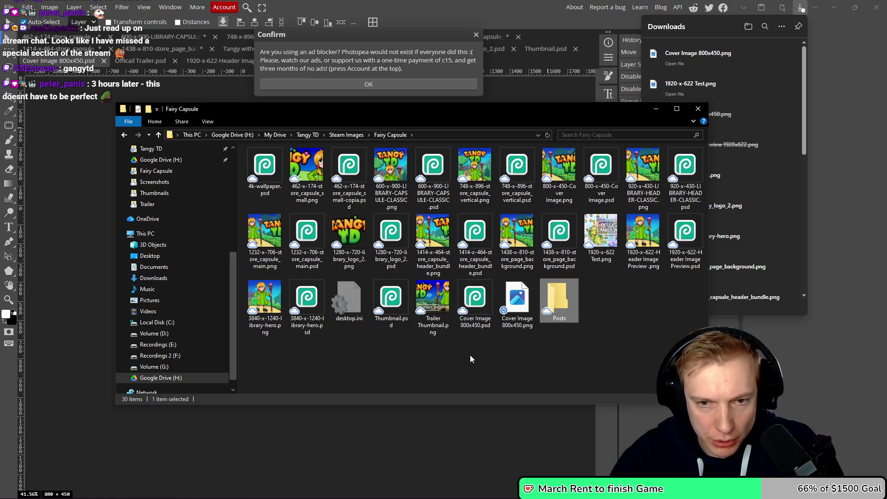
- Move the Cover Image 800x450 files, 1920-x-622 header images and 800-x-450 Cover Image files into Posts
drag(470, 355, 536, 278)
mouse_move(481, 309)
mouse_down()
mouse_move(531, 288)
mouse_move(556, 298)
mouse_up()
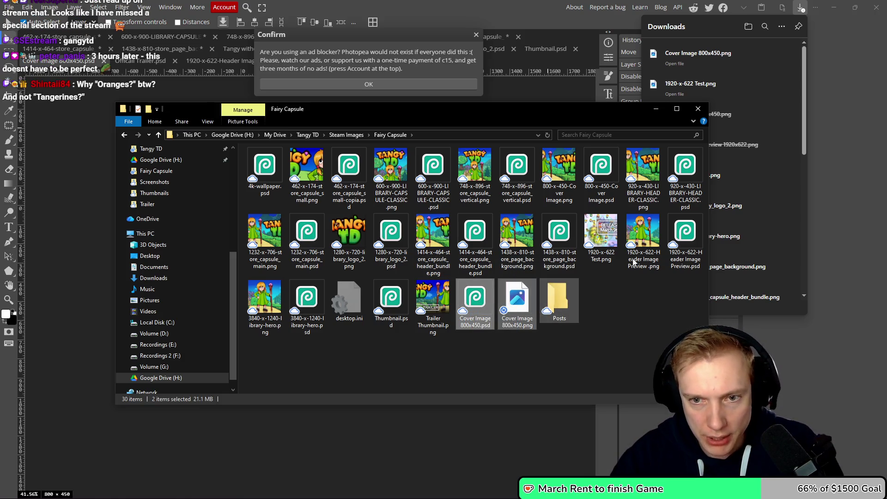
mouse_move(605, 233)
mouse_down()
mouse_move(496, 277)
mouse_move(487, 290)
mouse_up()
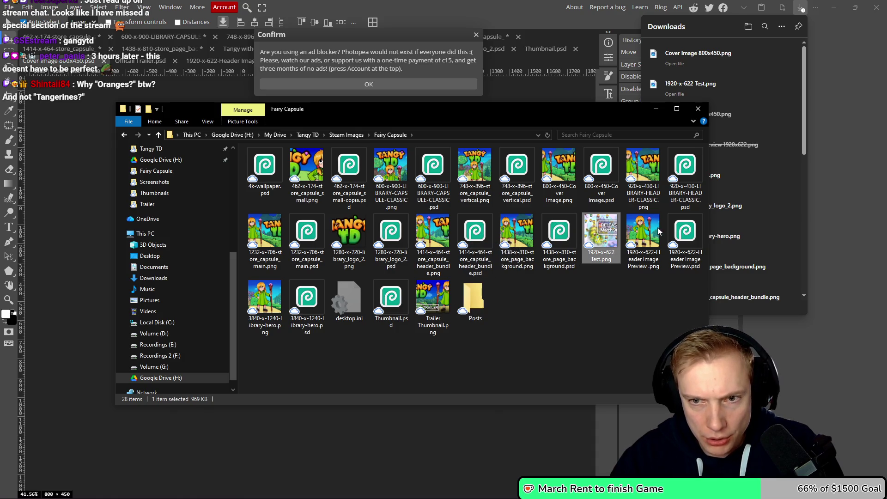
mouse_move(600, 234)
mouse_down()
mouse_move(457, 287)
mouse_move(597, 253)
mouse_move(397, 299)
mouse_up()
key(Delete)
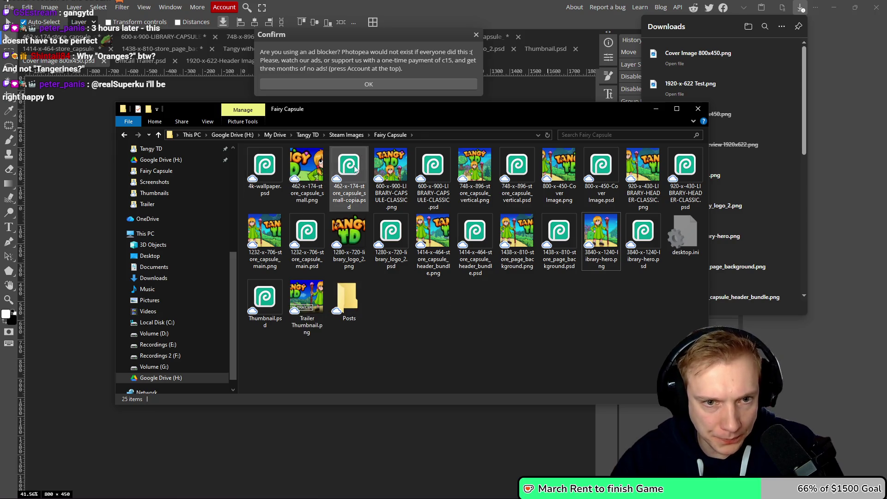
click(559, 167)
ctrl+click(601, 166)
mouse_move(560, 171)
mouse_down()
mouse_move(308, 335)
mouse_move(346, 314)
mouse_move(349, 298)
mouse_up()
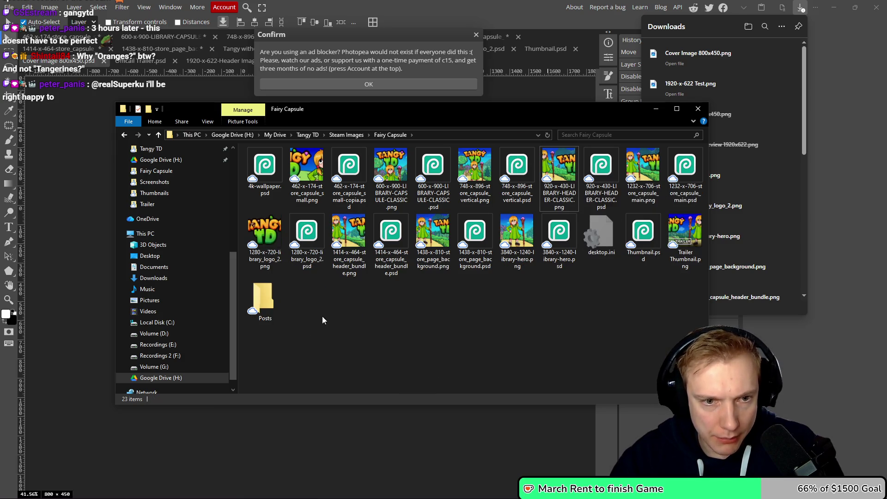
- In Posts, delete the old 800-x-450-Cover Image .psd and .png files
double_click(264, 300)
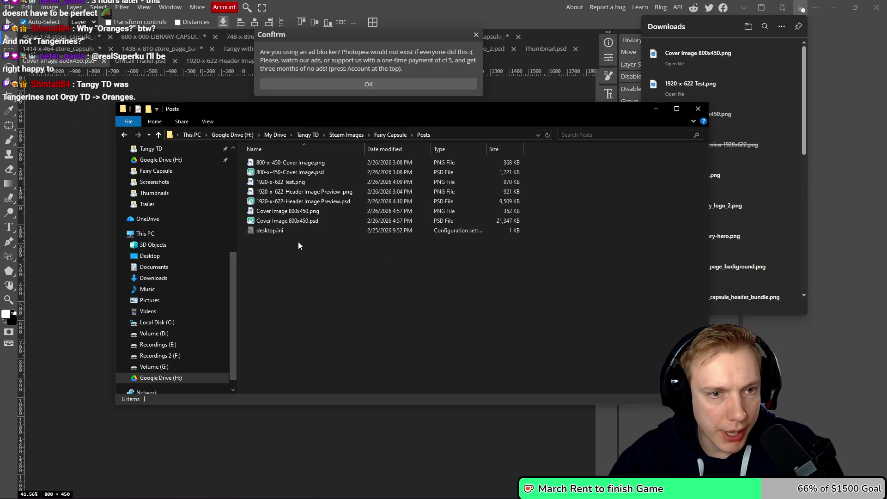
click(279, 173)
key(Delete)
click(280, 162)
key(Delete)
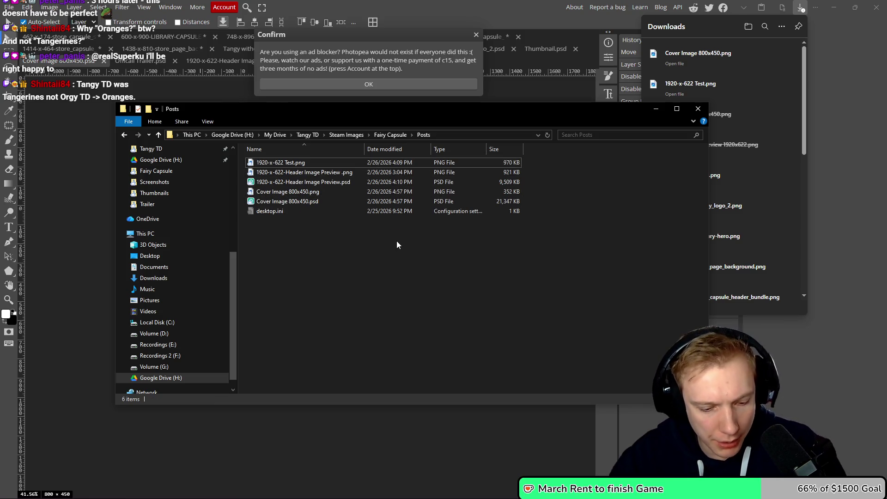
key(ctrl+z)
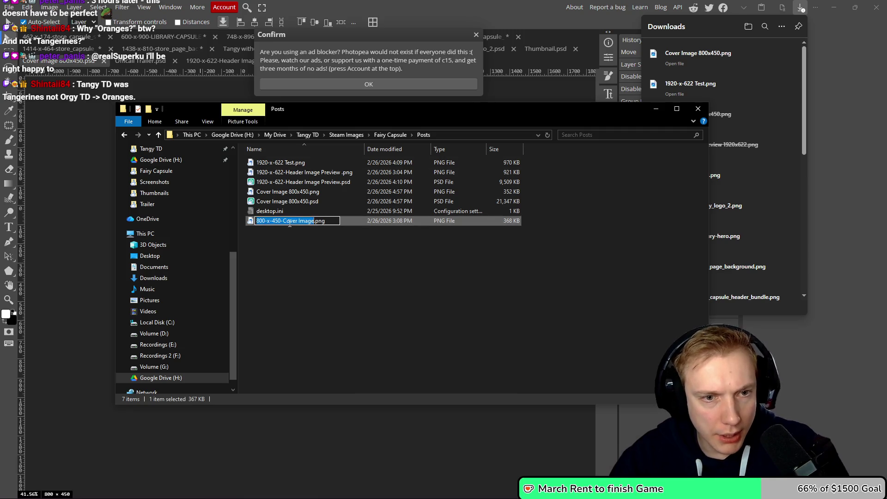
click(302, 226)
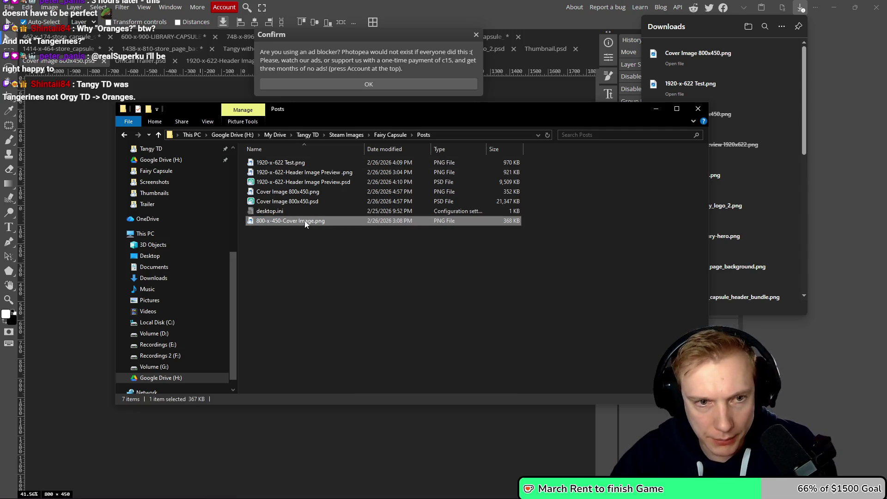
key(Delete)
- Rename the new cover files to 800-x-450-Cover Image.png and 800-x-450-Cover Image.psd
click(283, 193)
key(F2)
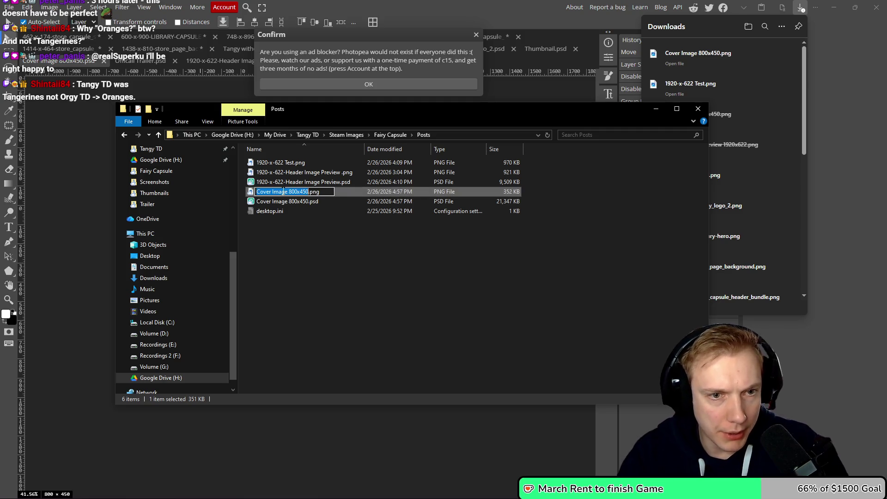
key(Tab)
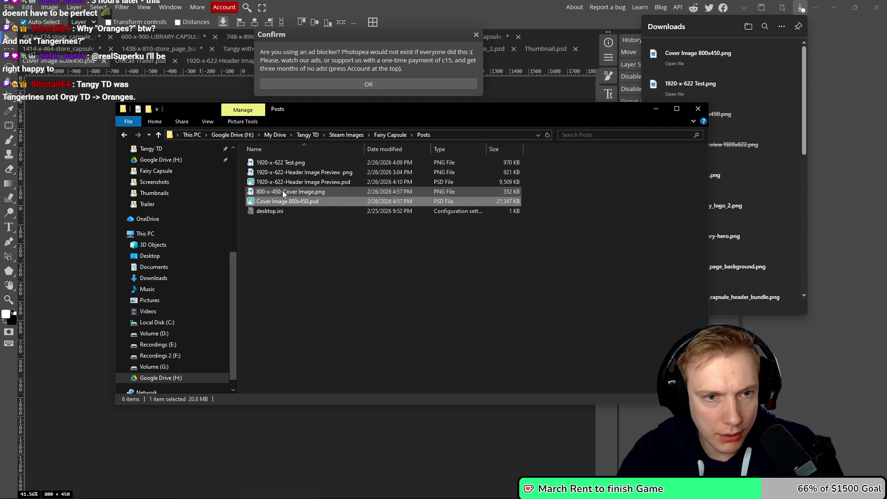
text(800-x-450-Cover Image)
key(Return)
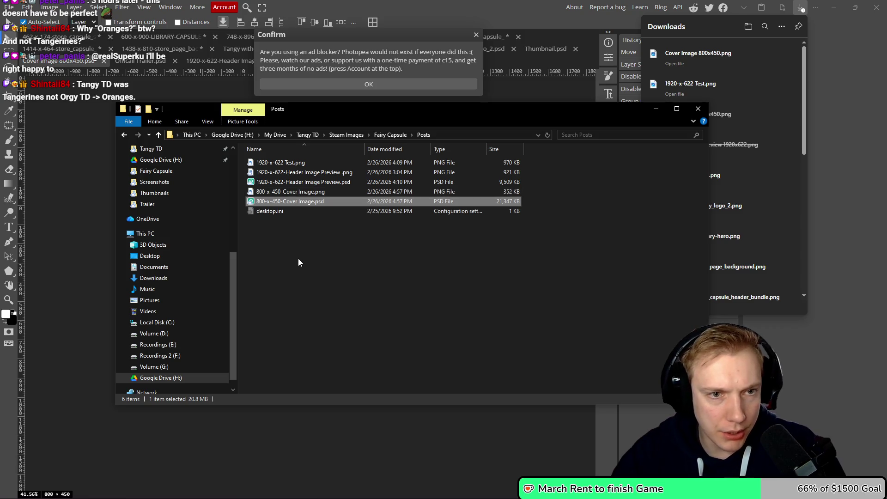
click(298, 258)
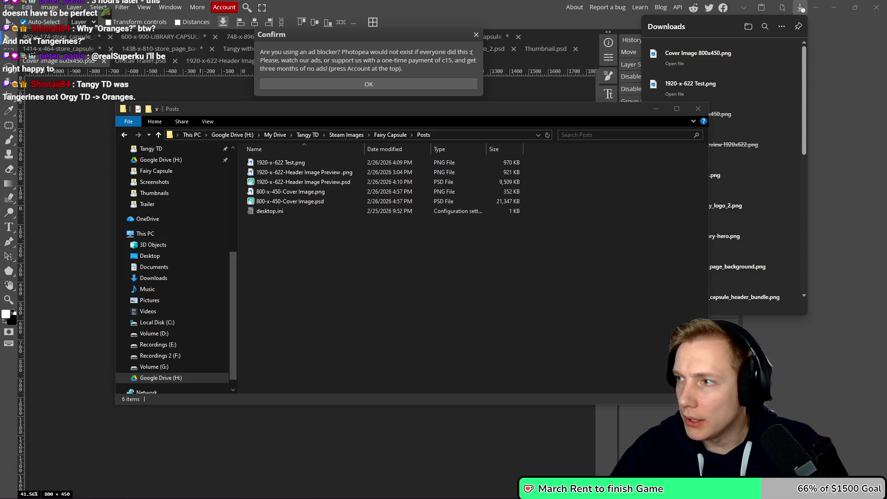
key(alt+Tab)
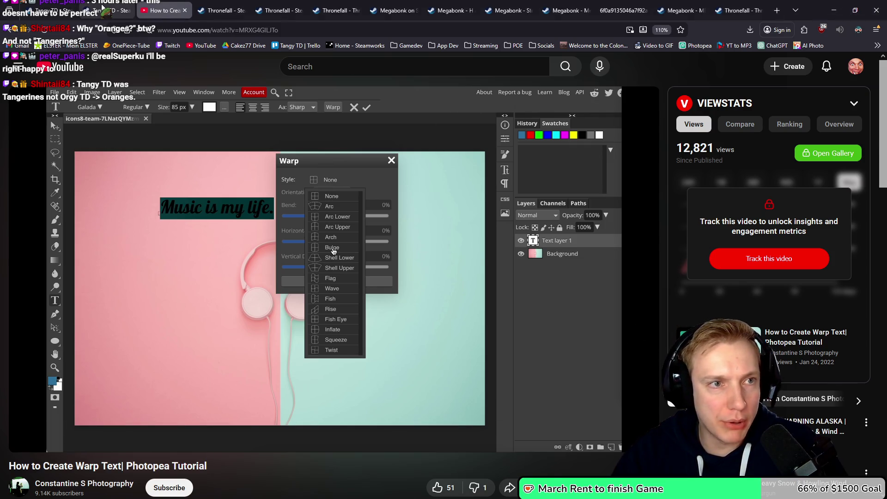
- Look over the Tangy TD news hub posts, then bring up the Steamworks event editor
key(ctrl+shift+Tab)
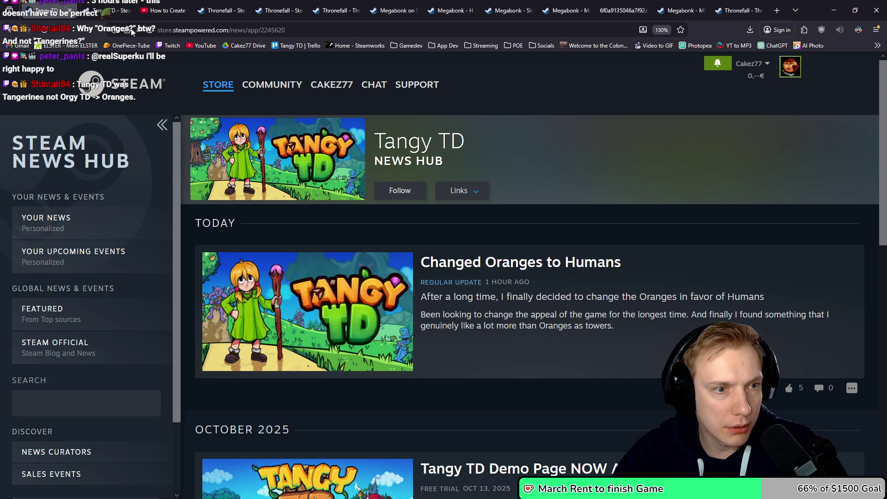
scroll(277, 231, down, 5)
scroll(240, 115, up, 5)
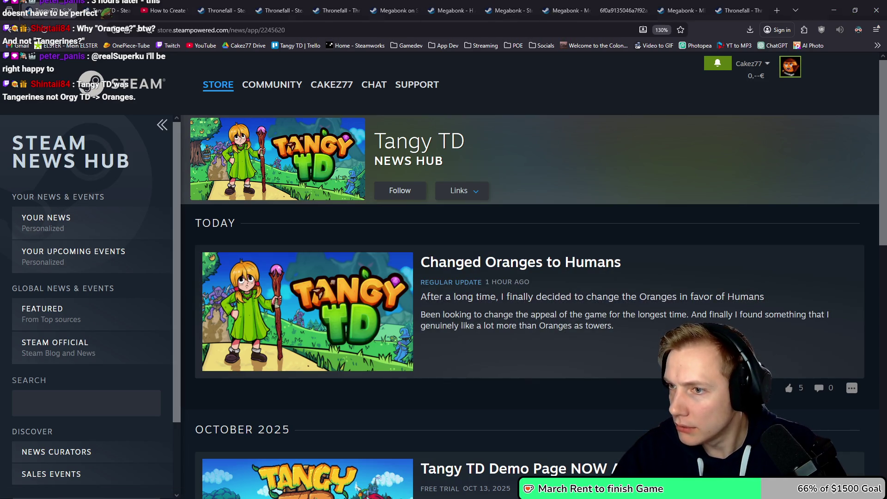
key(alt+Tab)
scroll(306, 215, up, 5)
scroll(305, 221, down, 5)
scroll(308, 229, down, 2)
scroll(313, 231, up, 10)
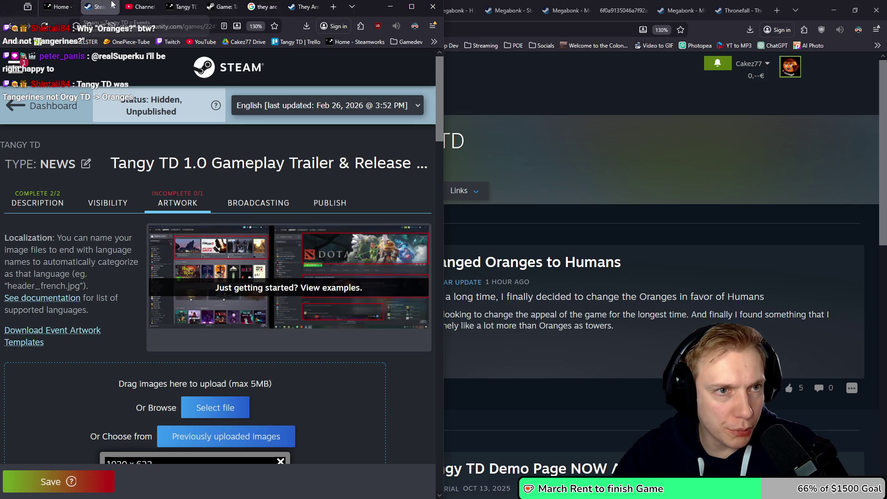
- Check the Tangy TD Demo and sales report pages, then open the Tangy TD (2245620) app admin maximized
mouse_move(290, 5)
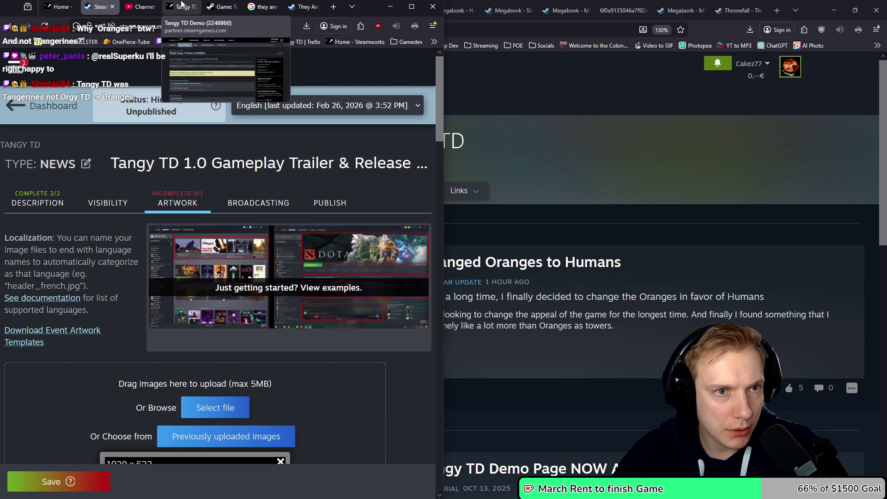
click(181, 7)
scroll(150, 284, down, 5)
scroll(150, 284, up, 5)
click(221, 6)
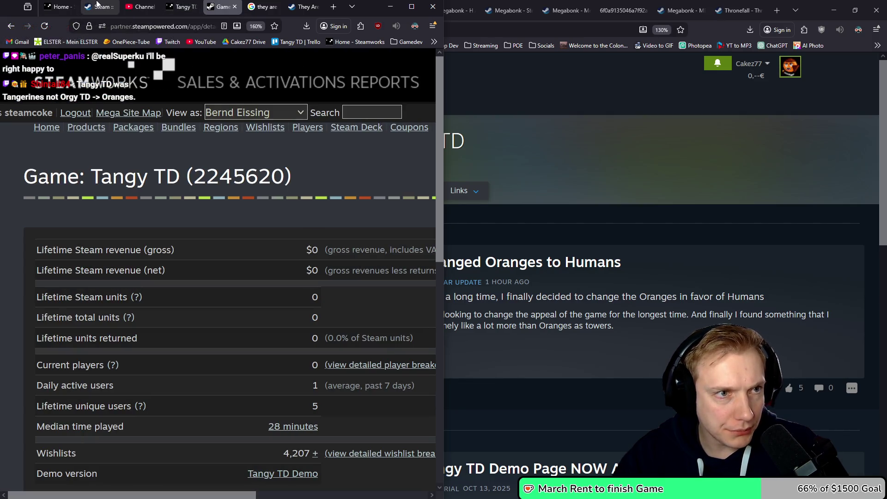
click(62, 4)
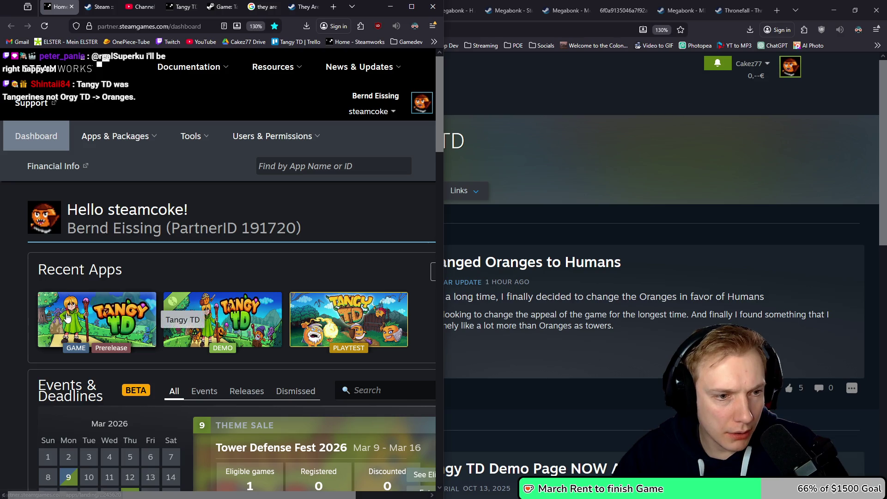
click(68, 318)
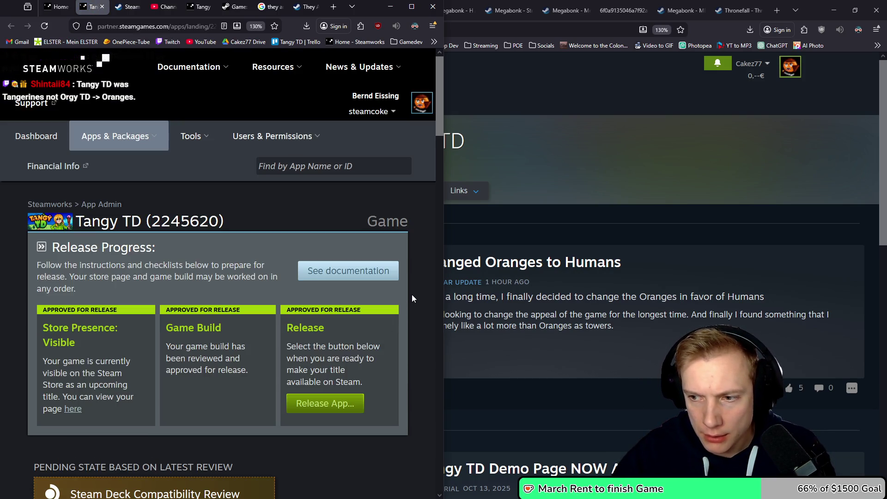
key(super+Up)
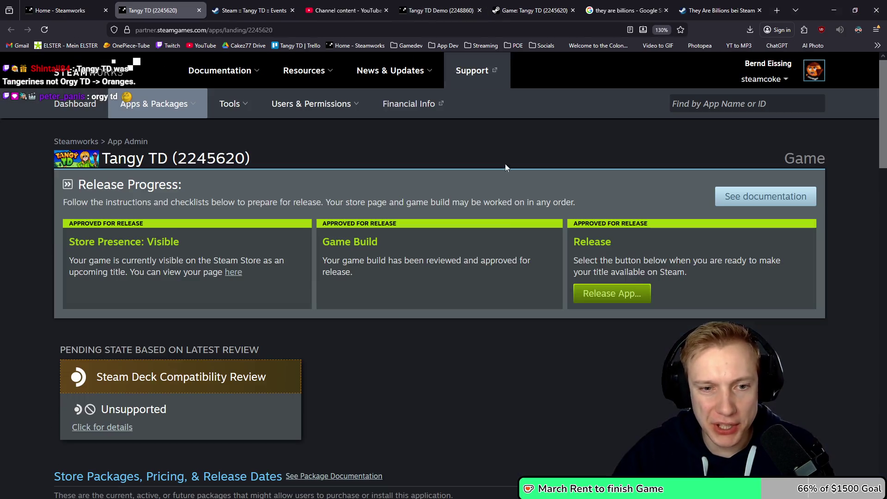
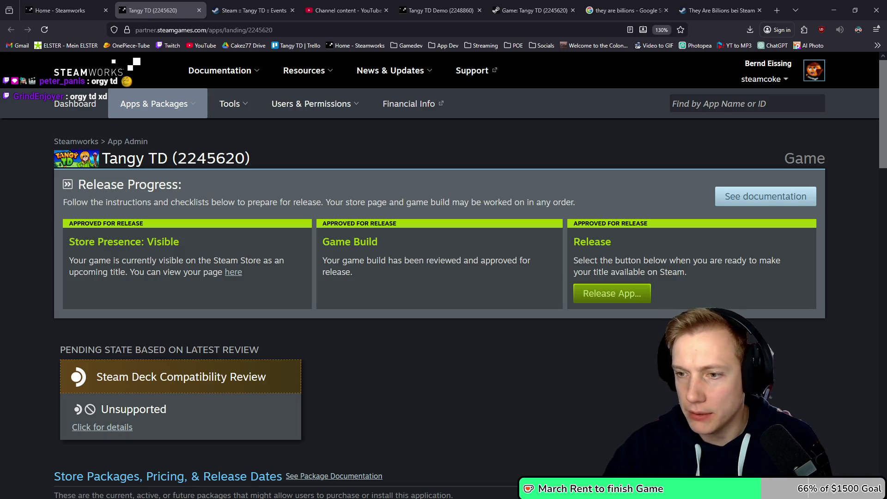
- Scroll the Tangy TD app page to reach the events dashboard (11,909 impressions, 517 views)
scroll(410, 356, down, 15)
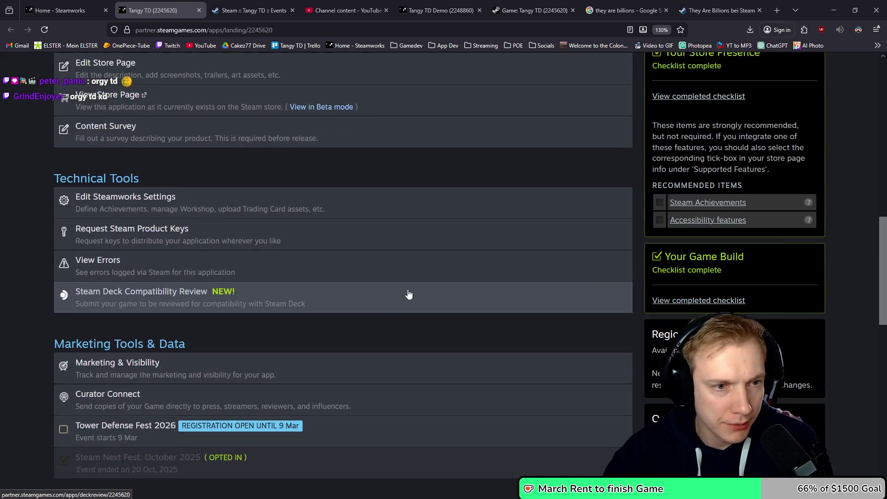
scroll(409, 288, up, 5)
scroll(409, 289, down, 3)
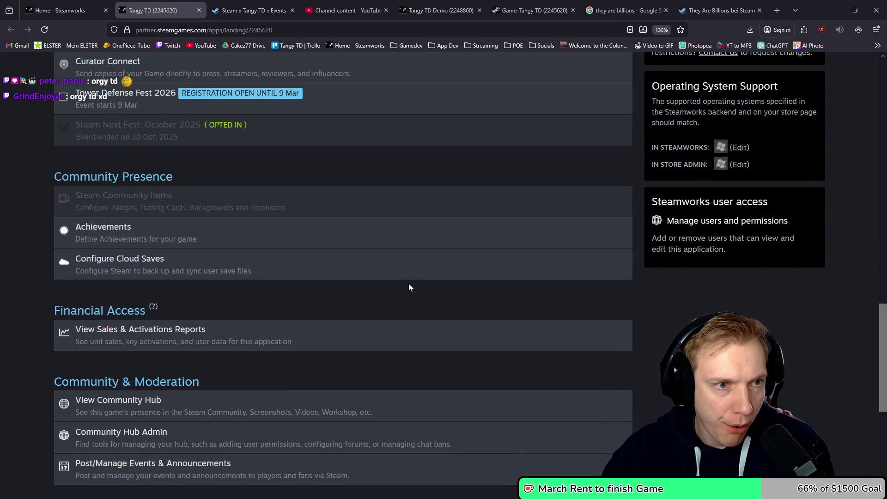
scroll(408, 284, up, 8)
scroll(408, 285, down, 3)
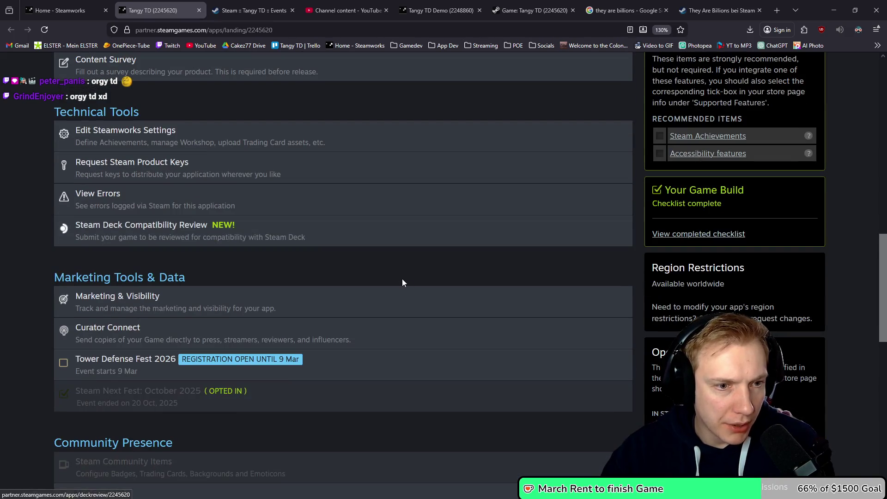
scroll(384, 280, down, 2)
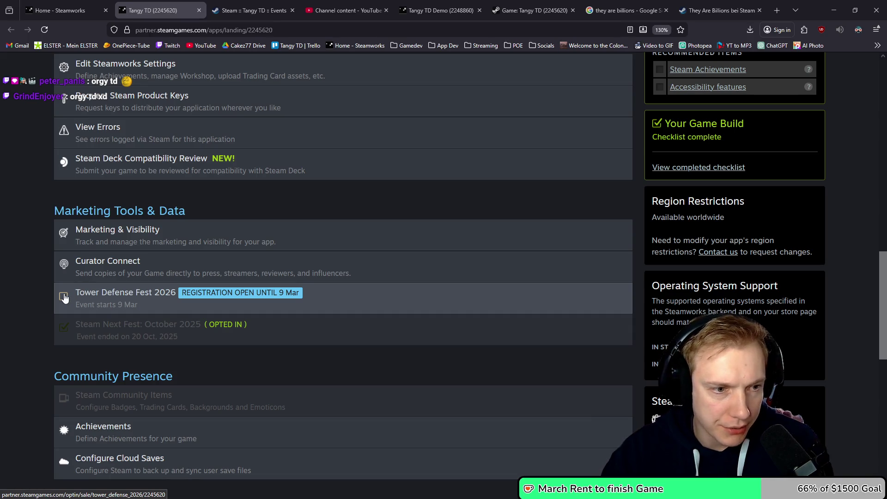
scroll(364, 332, down, 6)
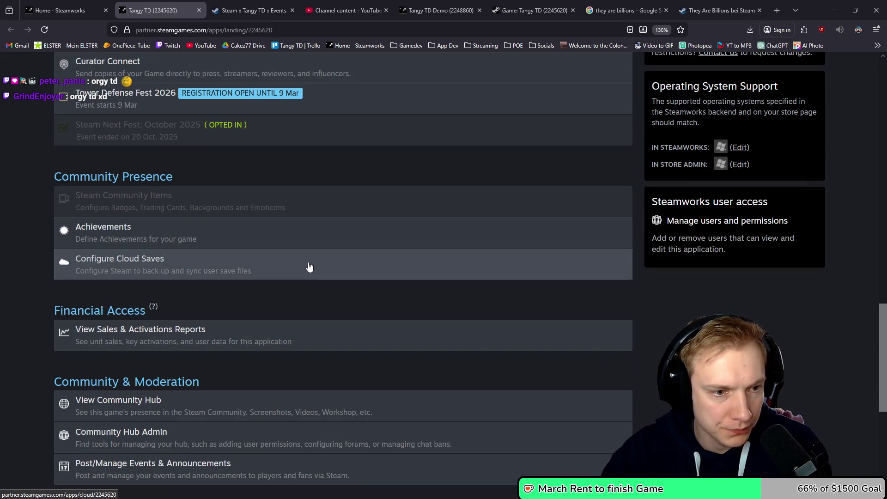
scroll(291, 267, down, 4)
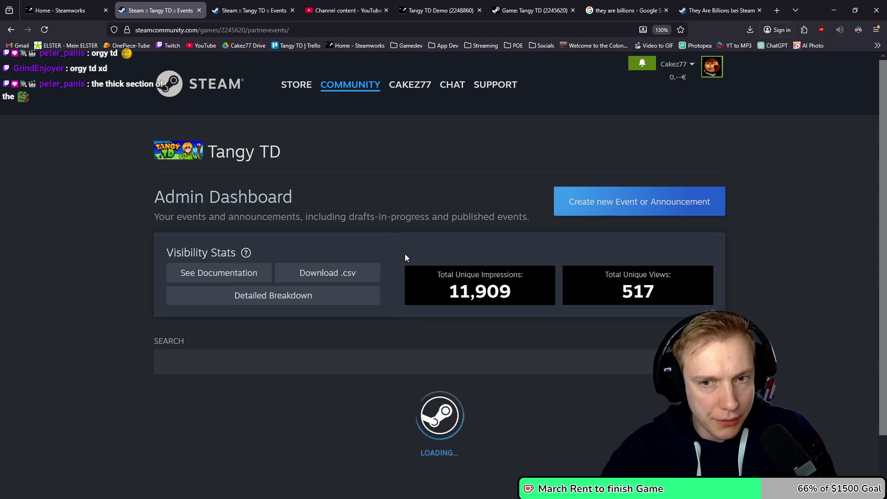
- Open the published 'Changed Oranges to Humans' event in the editor
scroll(411, 249, down, 4)
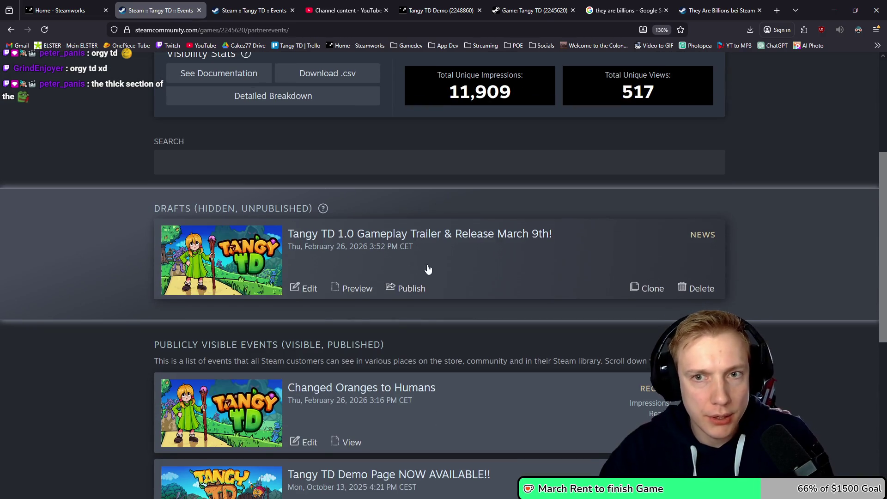
scroll(508, 251, up, 1)
drag(524, 149, 529, 160)
scroll(501, 209, down, 4)
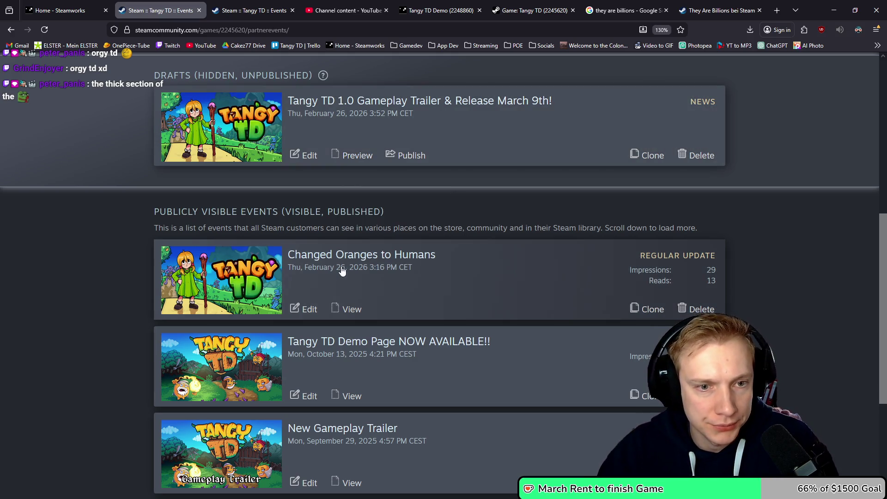
click(295, 313)
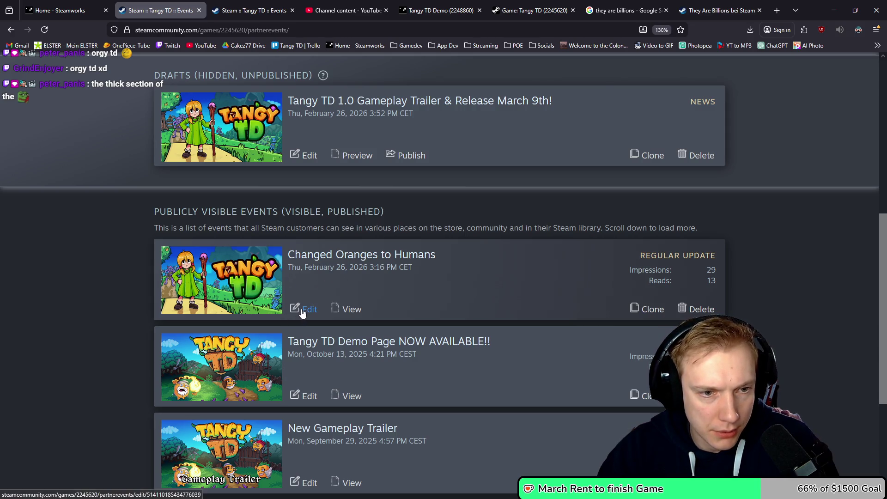
scroll(368, 291, down, 8)
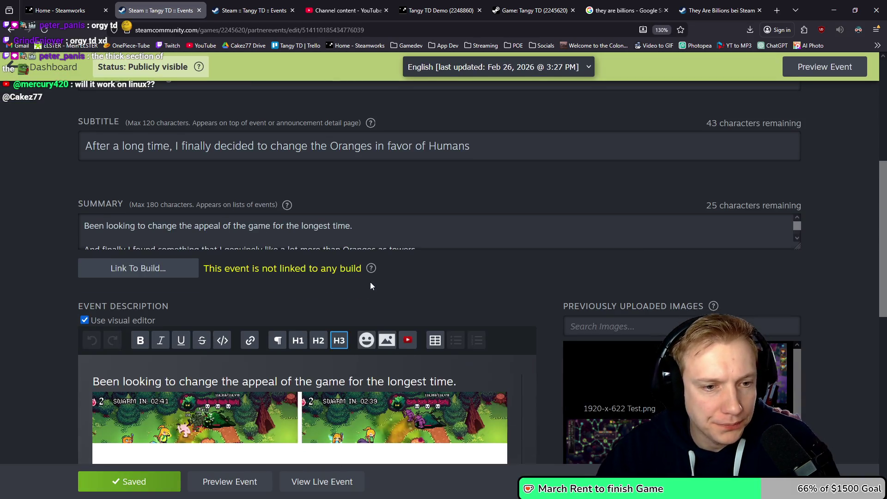
- Pick the 800x450 cover PNG from the Posts folder as the event's artwork
scroll(372, 277, up, 8)
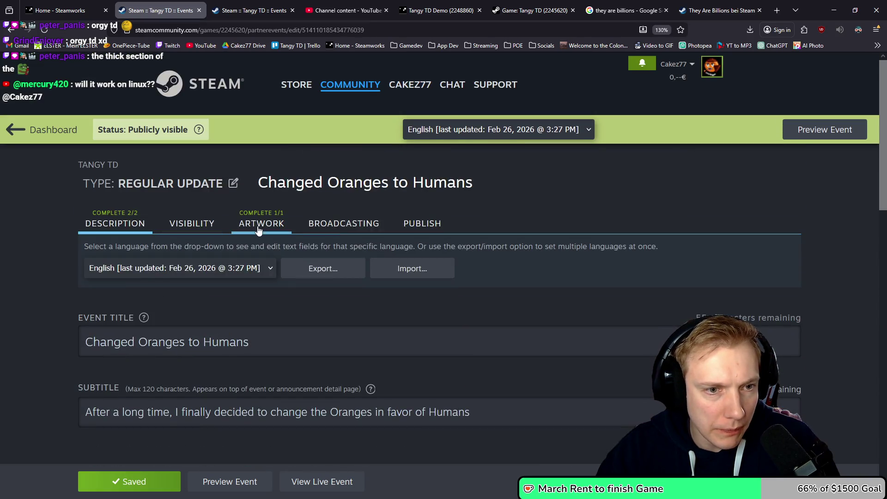
click(261, 224)
scroll(388, 277, down, 5)
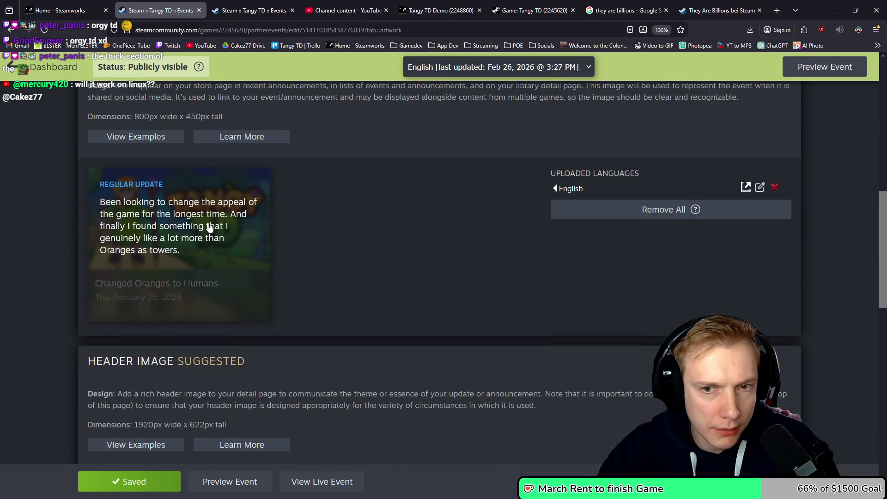
scroll(439, 250, up, 4)
click(460, 147)
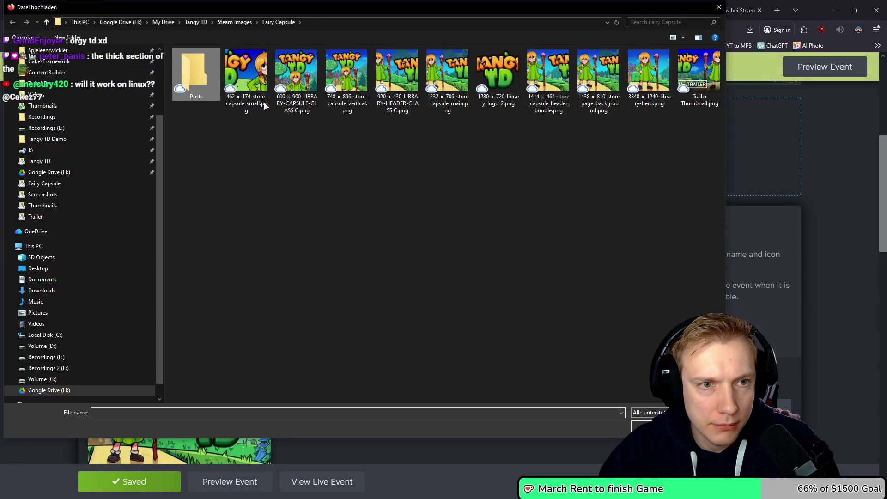
double_click(196, 74)
double_click(197, 66)
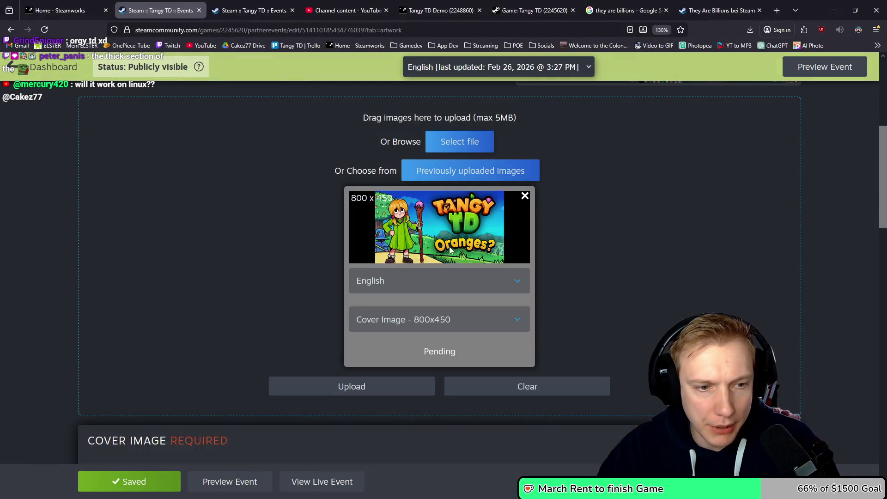
- Upload and save the new cover, then go to the release draft's artwork page
scroll(450, 248, down, 5)
scroll(519, 220, up, 5)
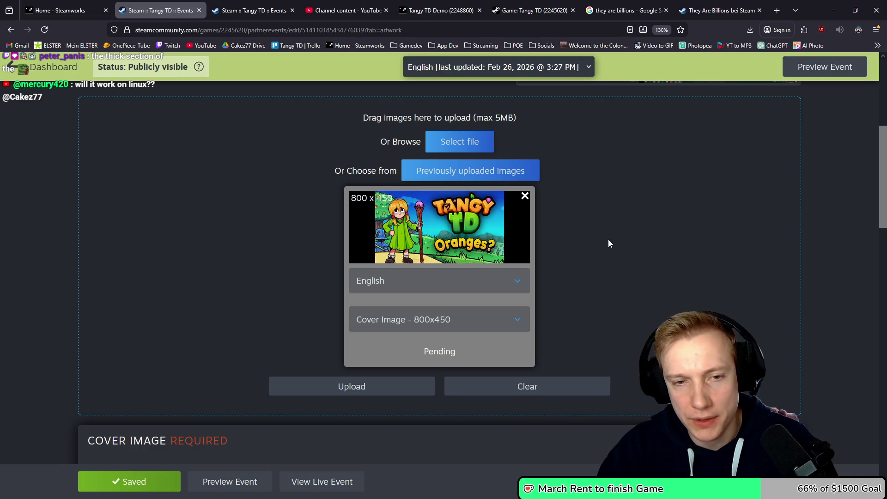
scroll(608, 238, down, 6)
scroll(615, 250, up, 5)
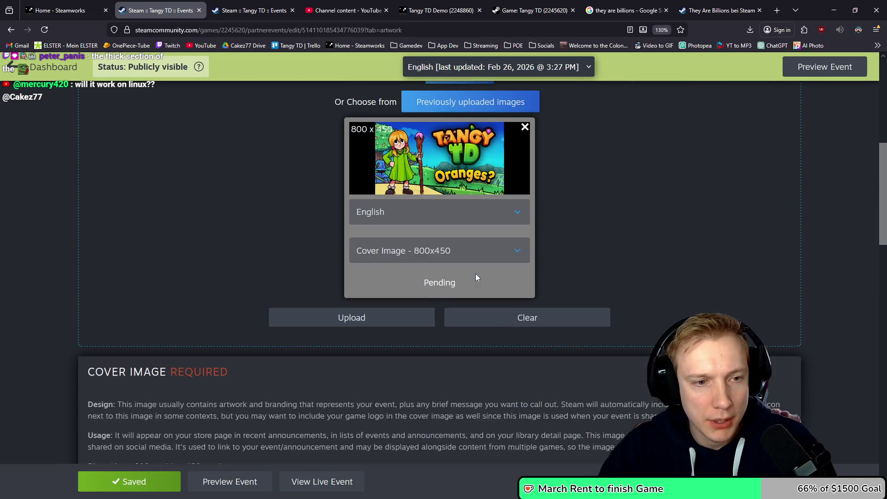
click(362, 330)
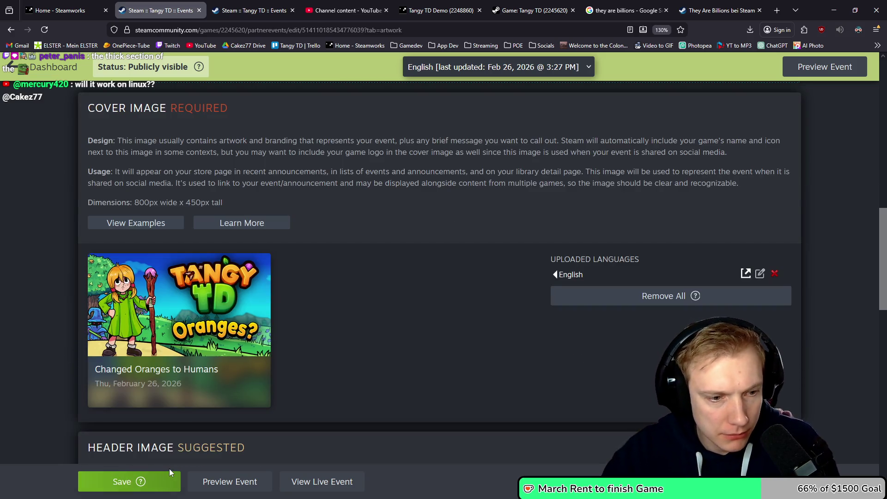
click(130, 482)
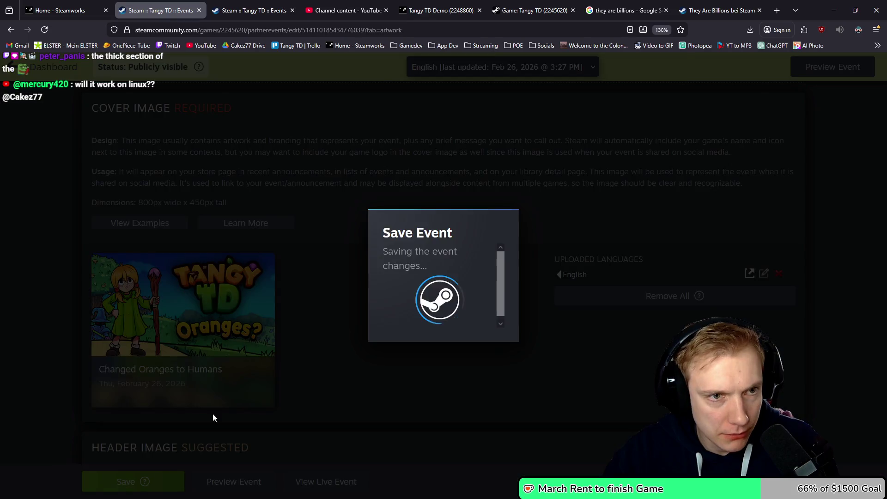
scroll(333, 267, up, 5)
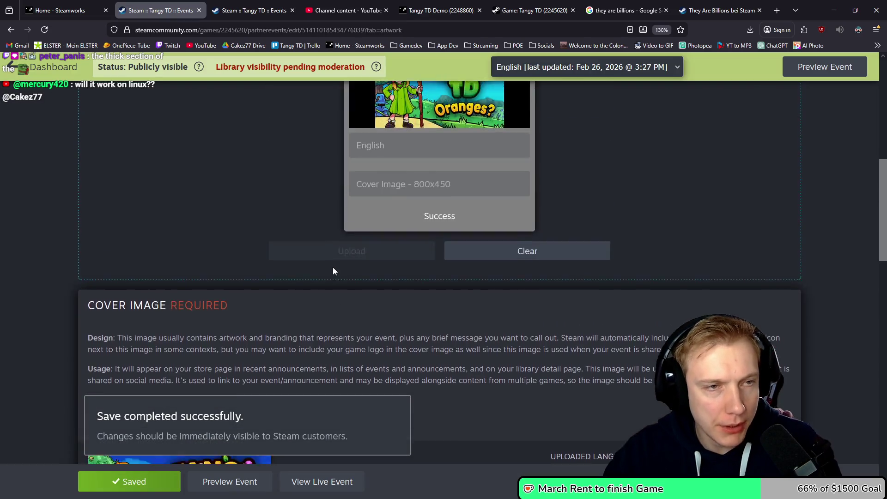
click(224, 6)
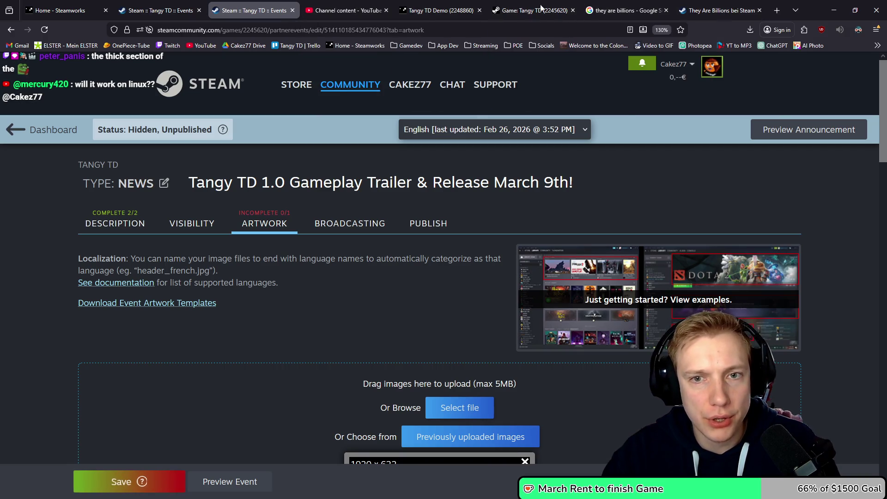
- Go back to the Tangy TD store page and look over its Recent Events
key(alt+Tab)
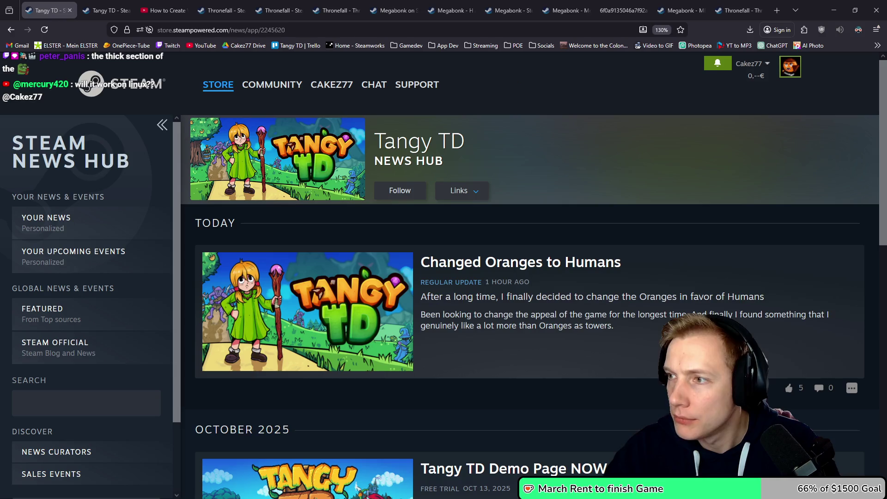
click(11, 29)
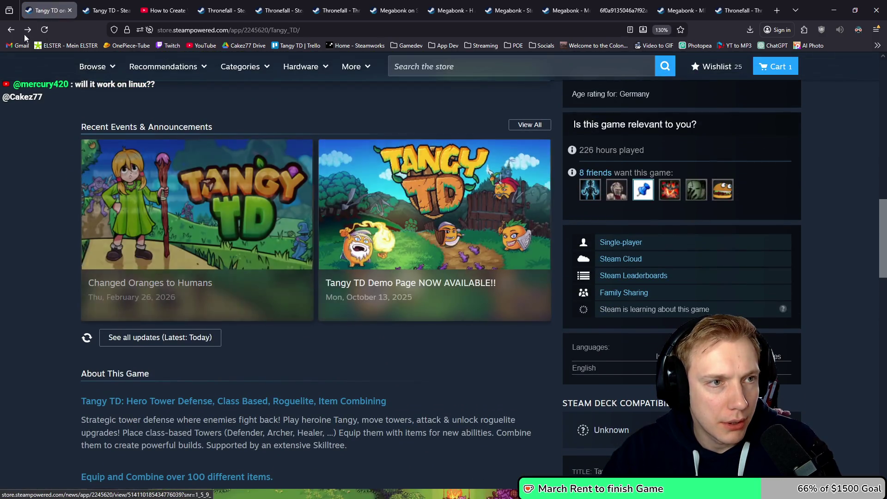
scroll(76, 187, down, 5)
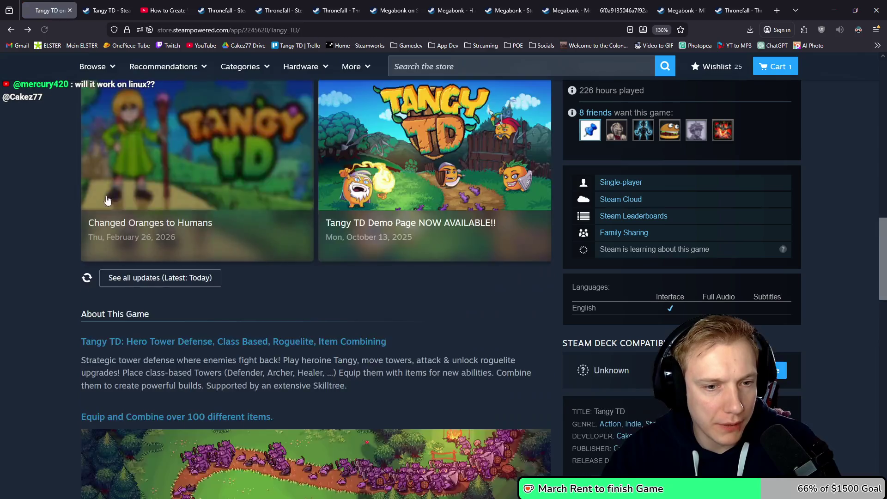
scroll(85, 204, up, 5)
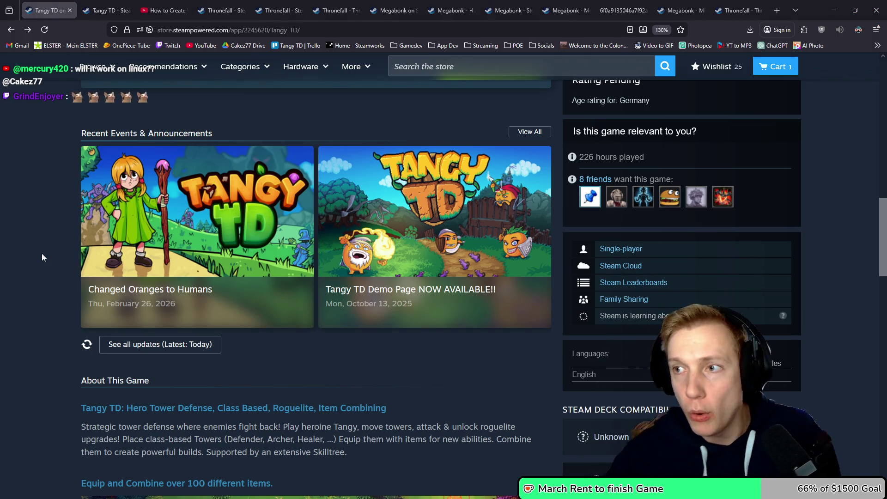
- Return to the artwork editor, then bring up the 800x450 cover in Photopea
key(alt+Tab)
scroll(218, 248, down, 6)
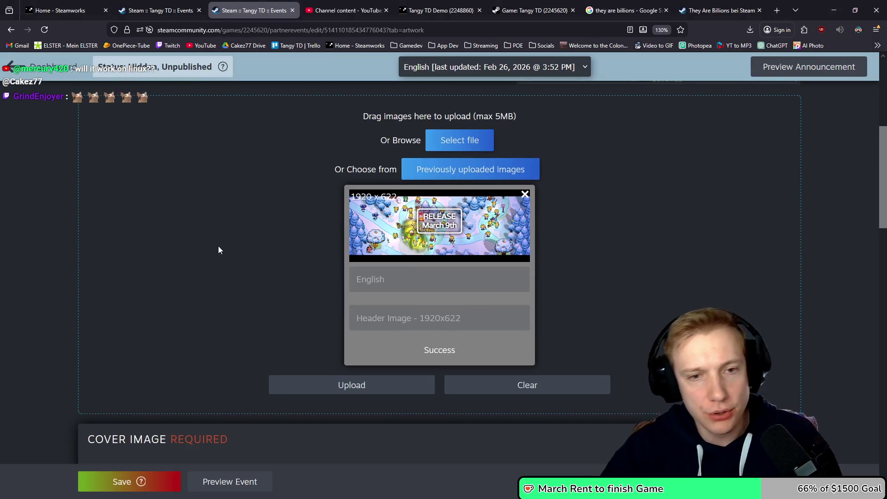
scroll(277, 228, up, 4)
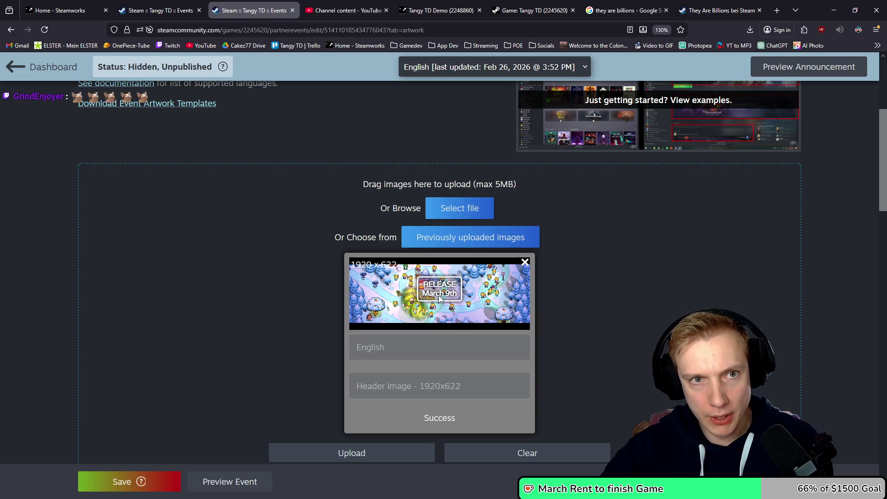
mouse_move(717, 5)
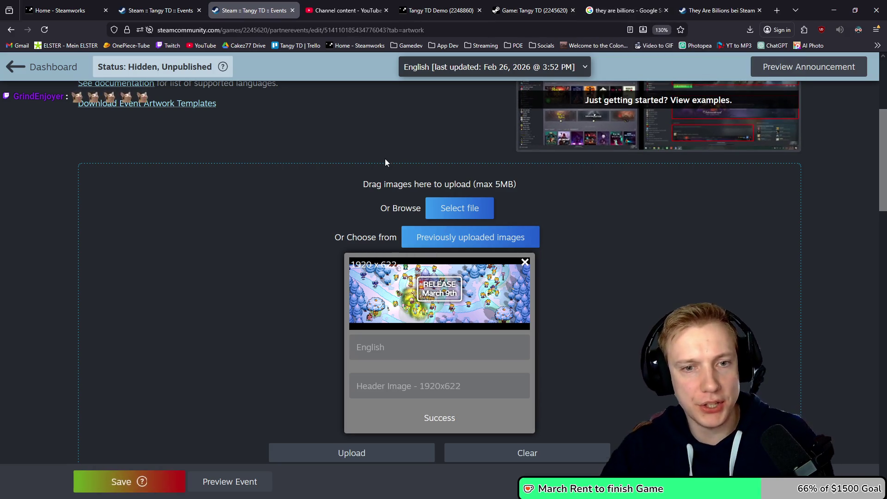
scroll(387, 166, up, 10)
scroll(389, 175, down, 5)
scroll(389, 181, up, 3)
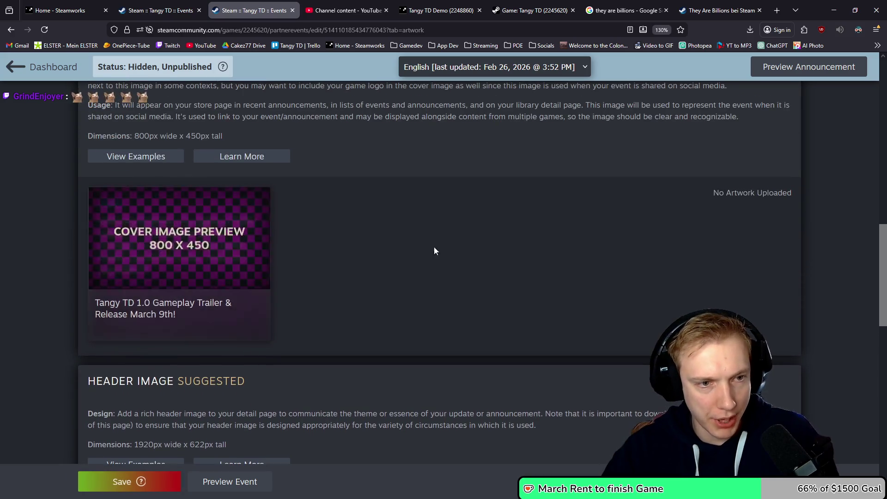
key(alt+Tab)
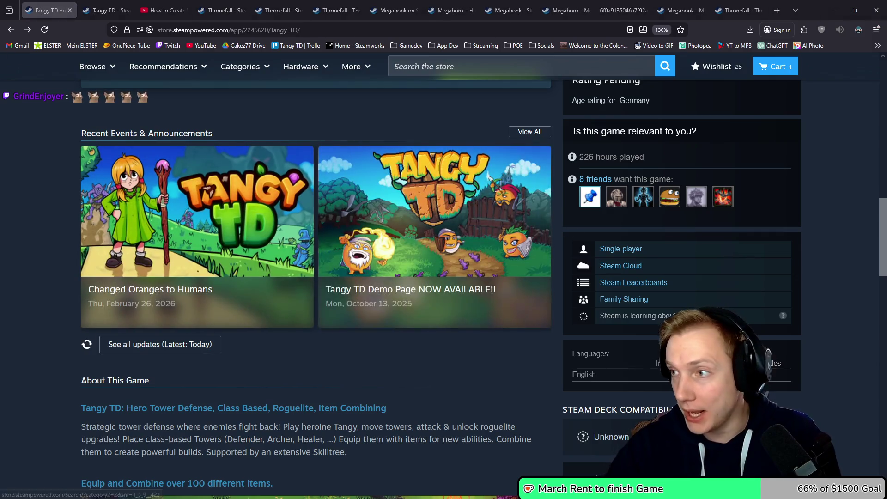
key(alt+Tab)
scroll(472, 214, up, 5)
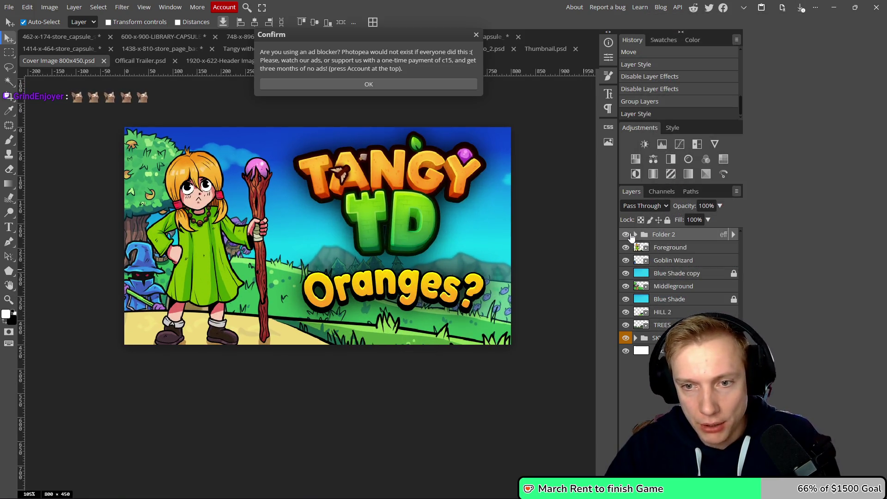
- Replace the 'Oranges?' caption with 'Release' and 'March 9th' on two lines
click(634, 234)
click(672, 249)
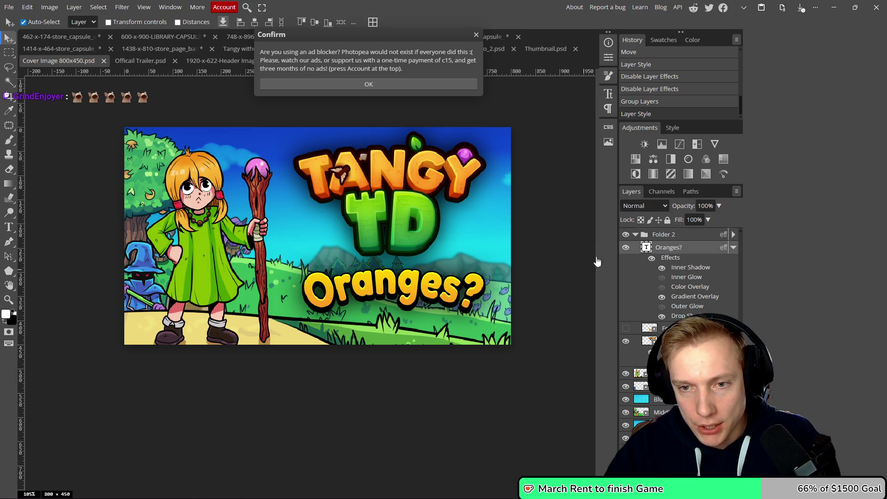
double_click(405, 282)
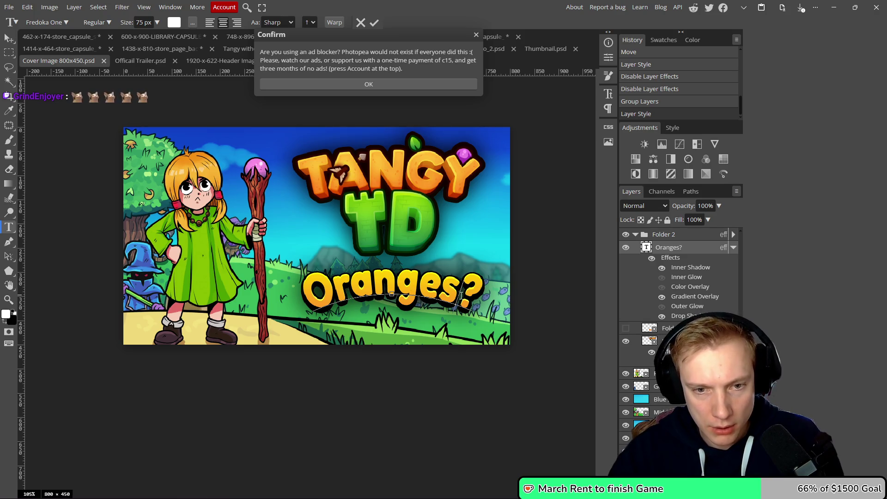
key(BackSpace)
key(BackSpace)
key(BackSpace)
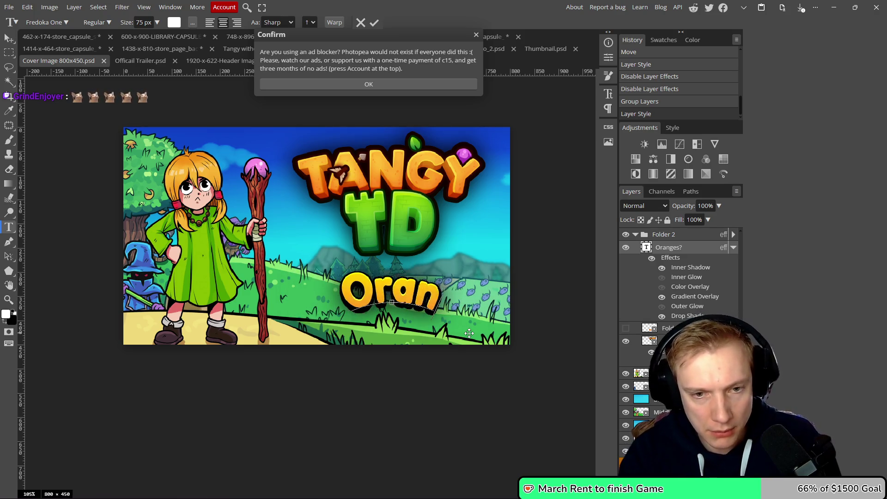
key(BackSpace)
text(Release)
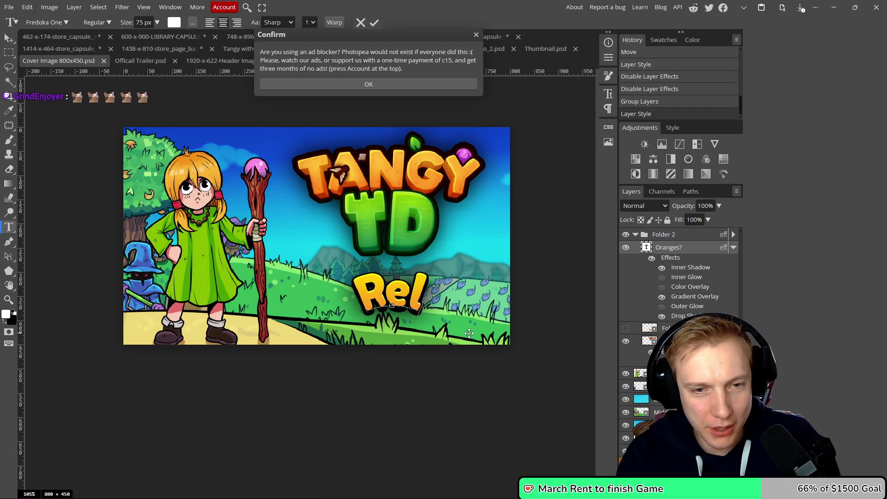
key(Return)
text(March)
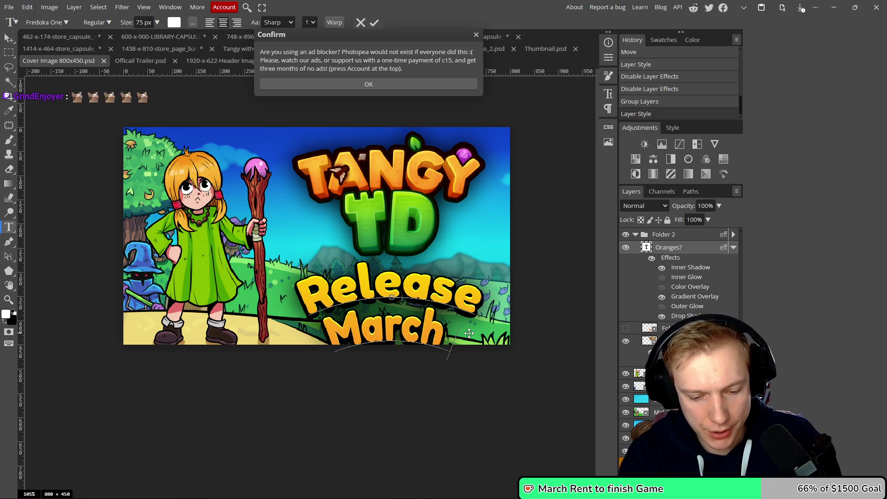
text( 9th)
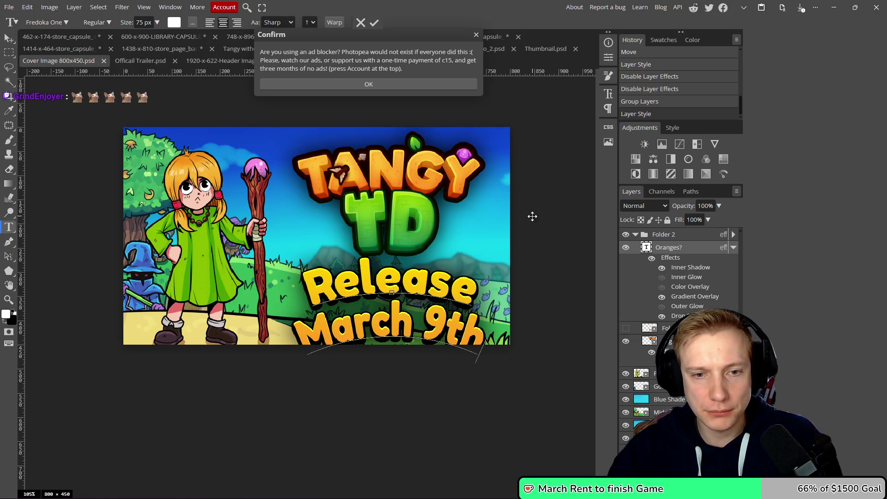
click(374, 23)
- Lower the caption's font size
click(476, 36)
scroll(147, 22, down, 6)
scroll(147, 21, down, 6)
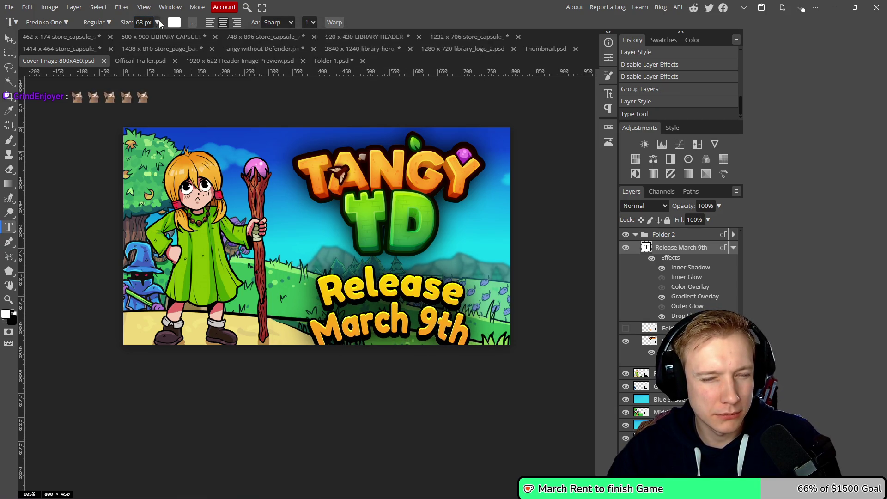
scroll(147, 21, down, 6)
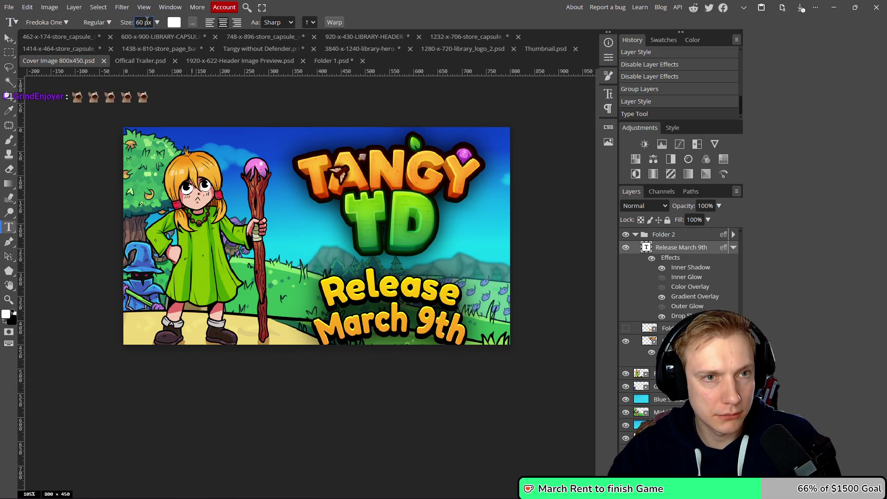
- Warp the caption with the Arc Upper style and commit it
click(334, 22)
click(109, 96)
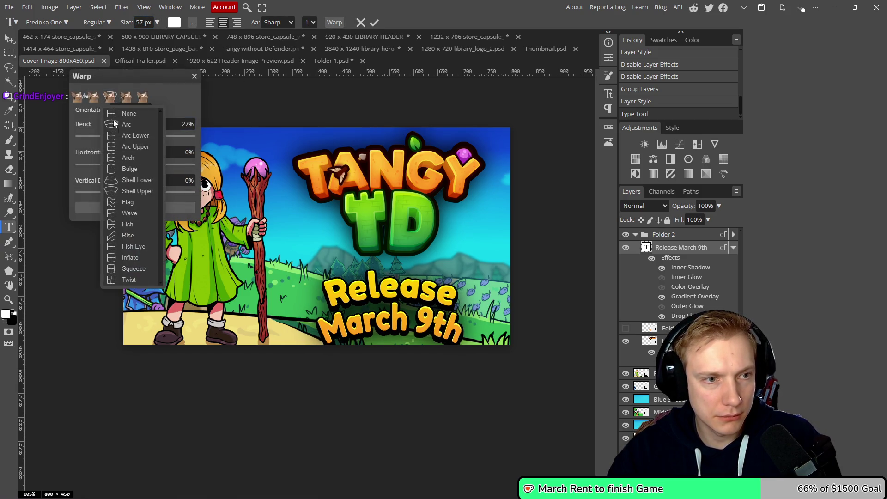
click(119, 181)
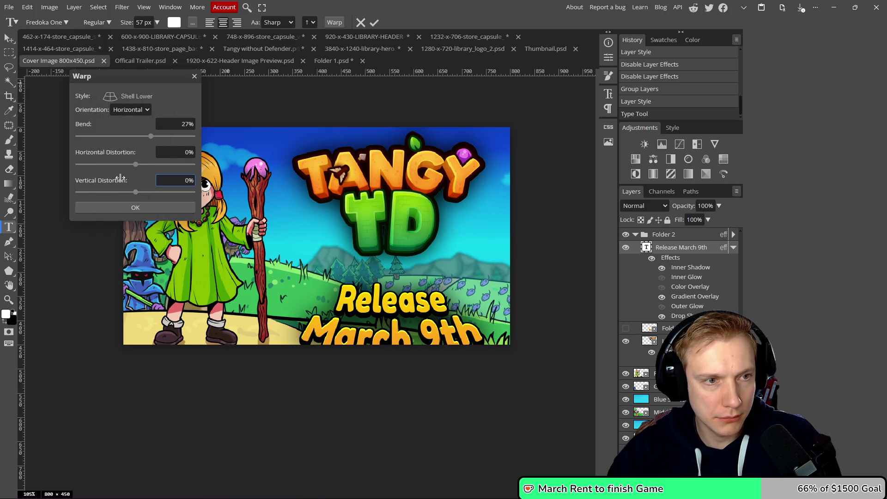
click(117, 99)
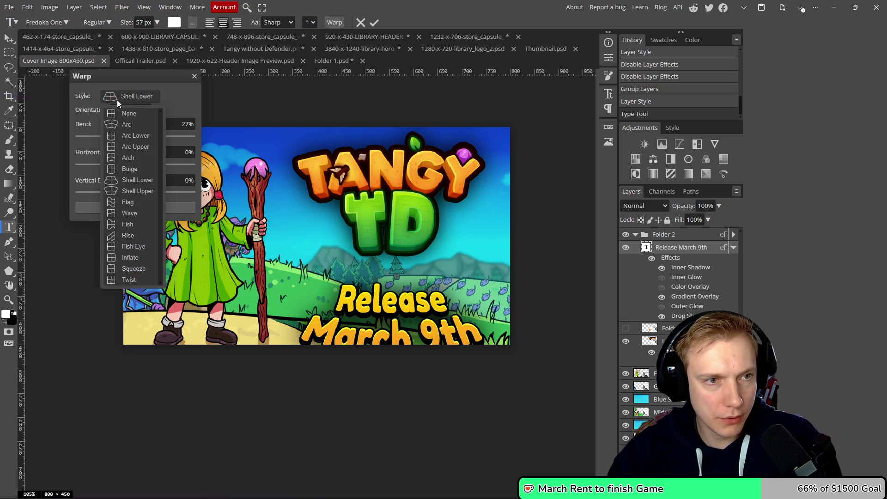
click(121, 138)
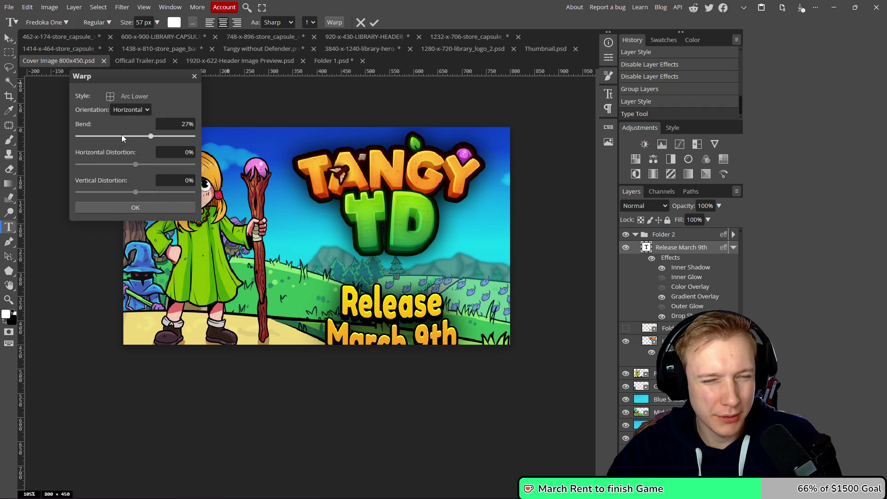
click(111, 96)
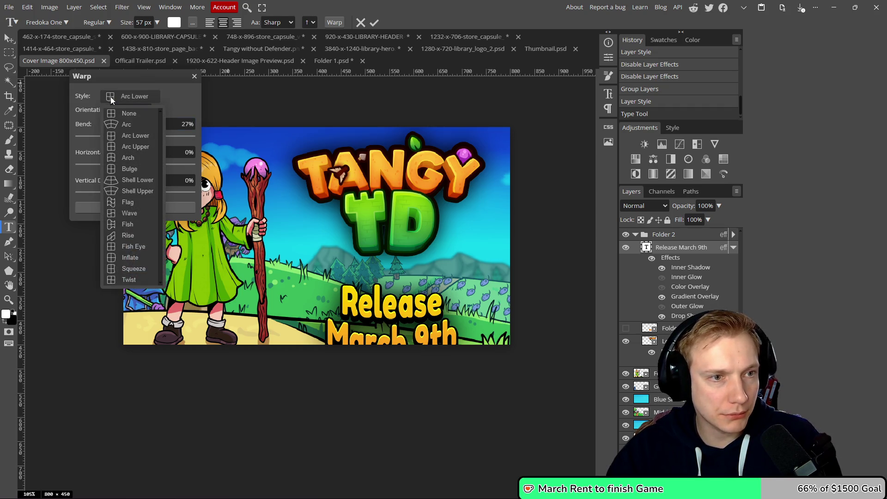
click(130, 147)
click(161, 154)
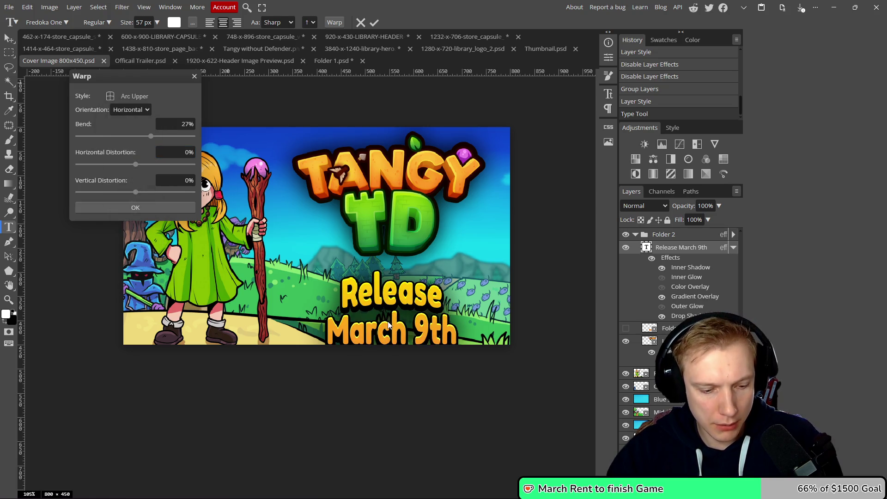
key(Escape)
key(v)
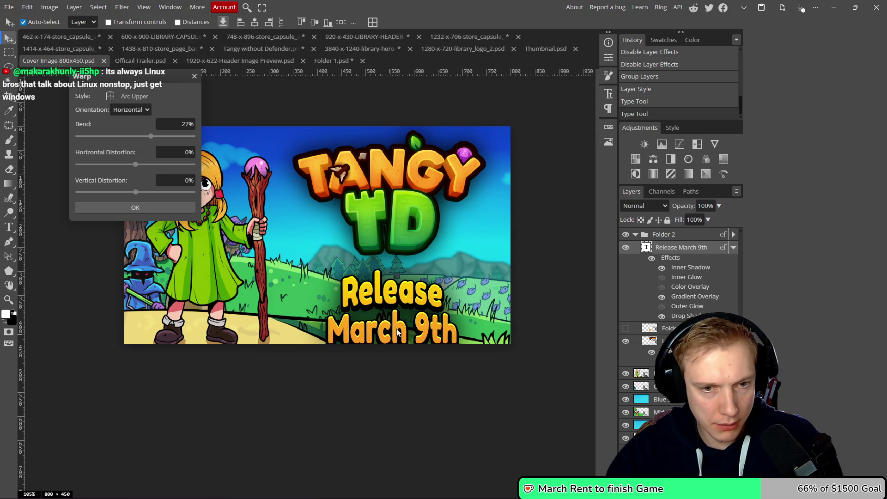
click(138, 209)
- Move the caption up just below the TANGY TD logo and nudge the logo slightly
mouse_move(399, 300)
mouse_down()
mouse_move(396, 260)
mouse_move(397, 270)
mouse_up()
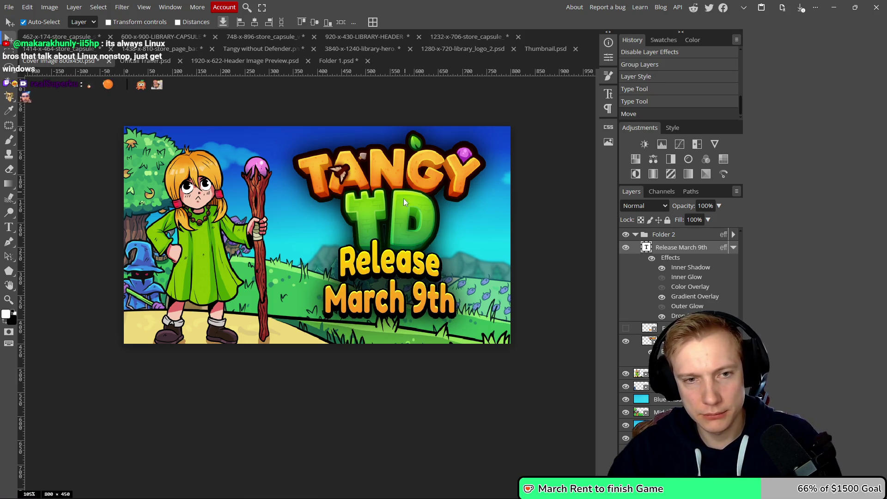
drag(400, 207, 398, 205)
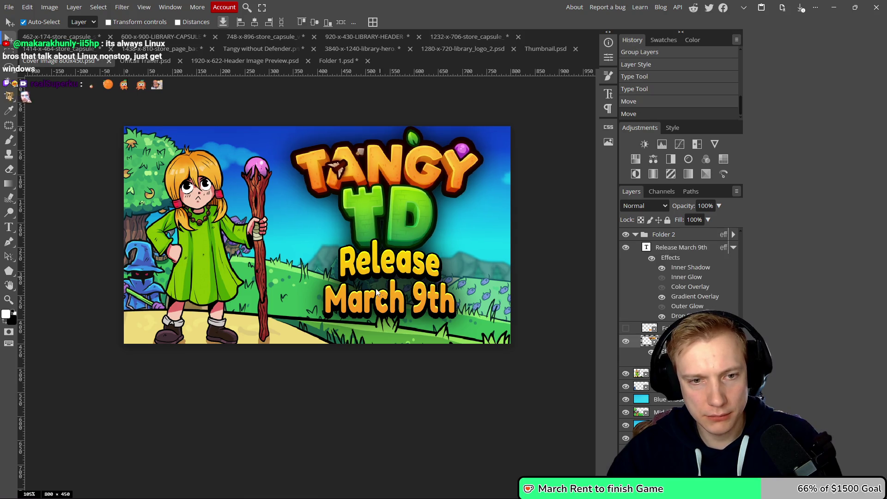
drag(387, 273, 384, 272)
scroll(384, 272, down, 5)
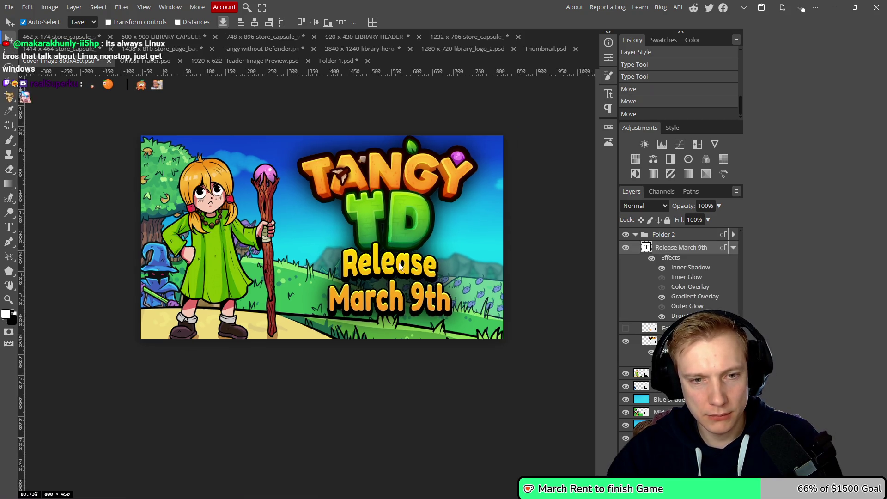
scroll(423, 270, up, 2)
scroll(423, 269, up, 2)
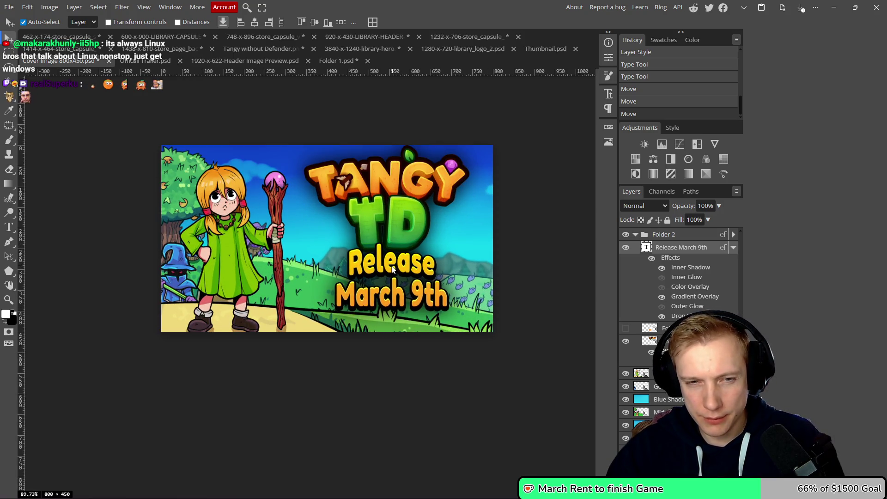
scroll(390, 271, down, 2)
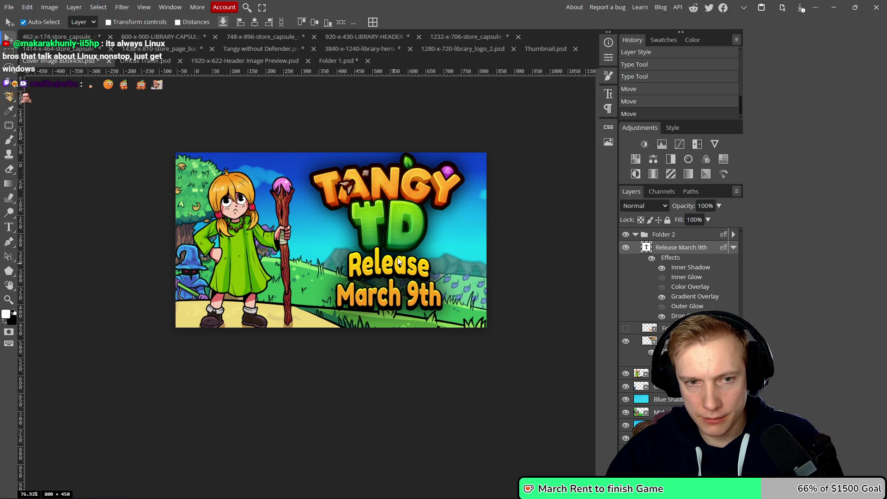
scroll(398, 253, up, 1)
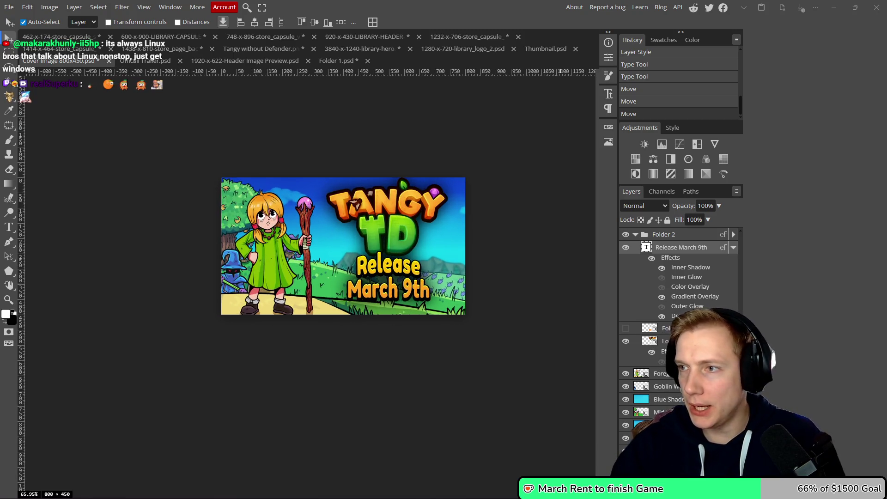
key(alt+Tab)
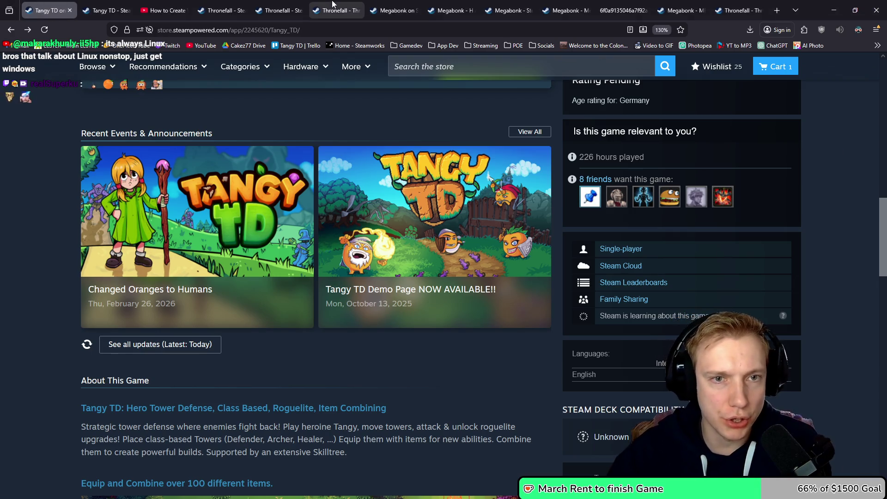
- Look at a Thronefall news event, then return to the Thronefall store page
click(334, 5)
click(286, 4)
click(225, 6)
click(691, 124)
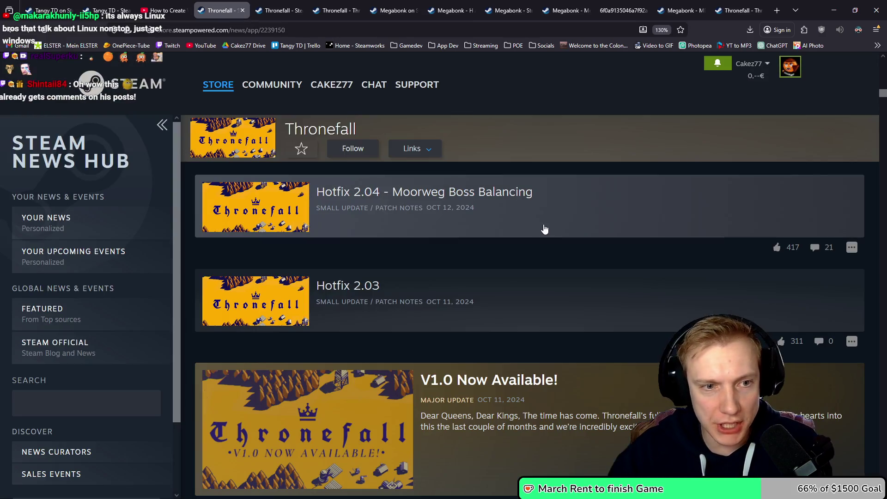
scroll(472, 242, up, 15)
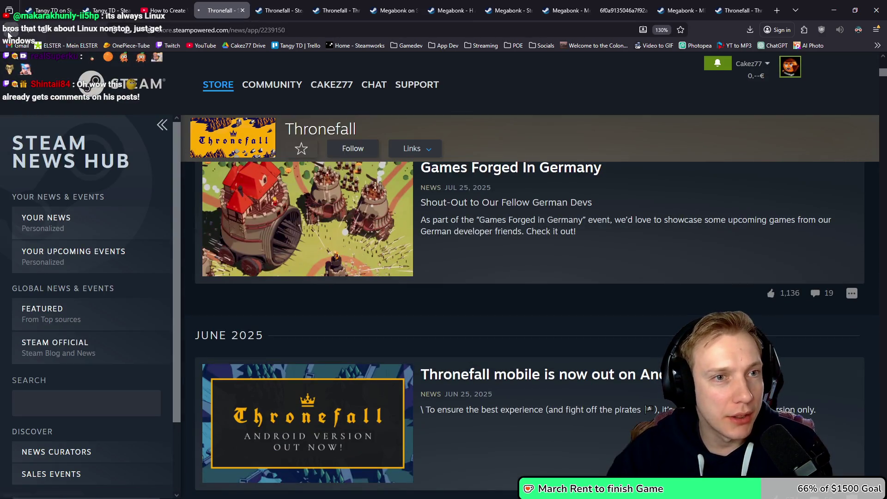
key(alt+Left)
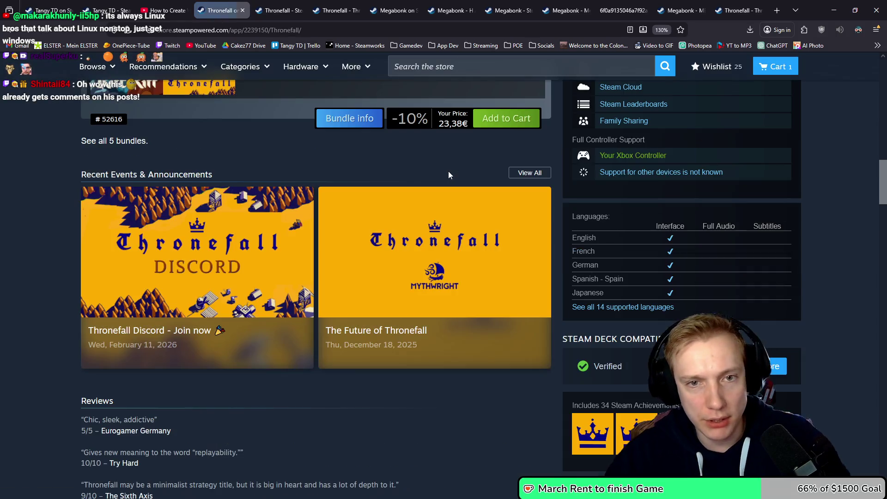
scroll(445, 214, down, 2)
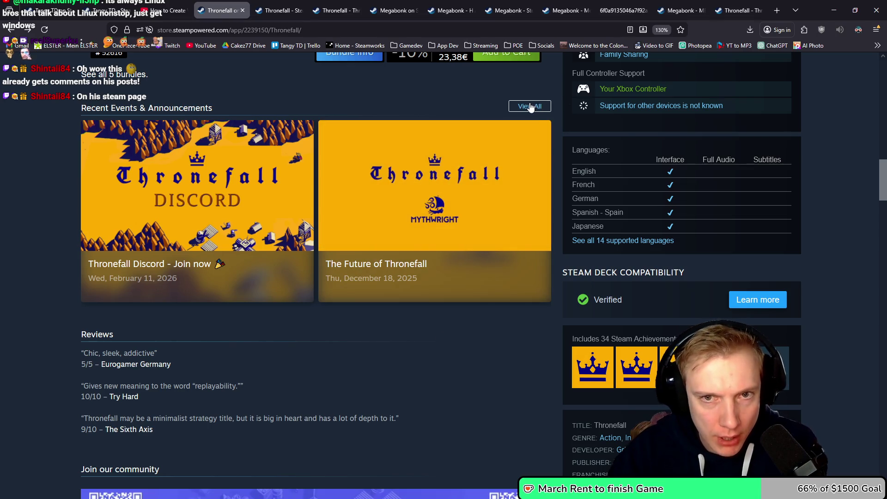
- Browse all of Thronefall's news and events, then view the Megabonk store page
click(530, 107)
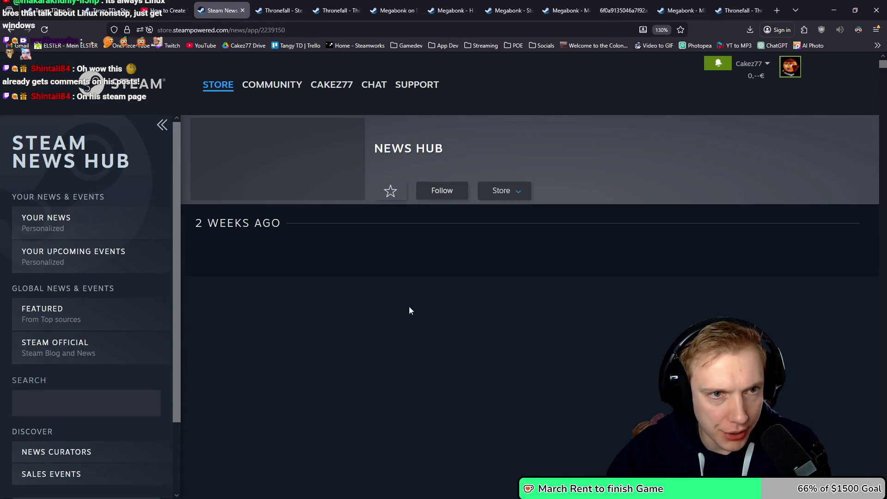
scroll(529, 261, down, 5)
scroll(524, 227, down, 4)
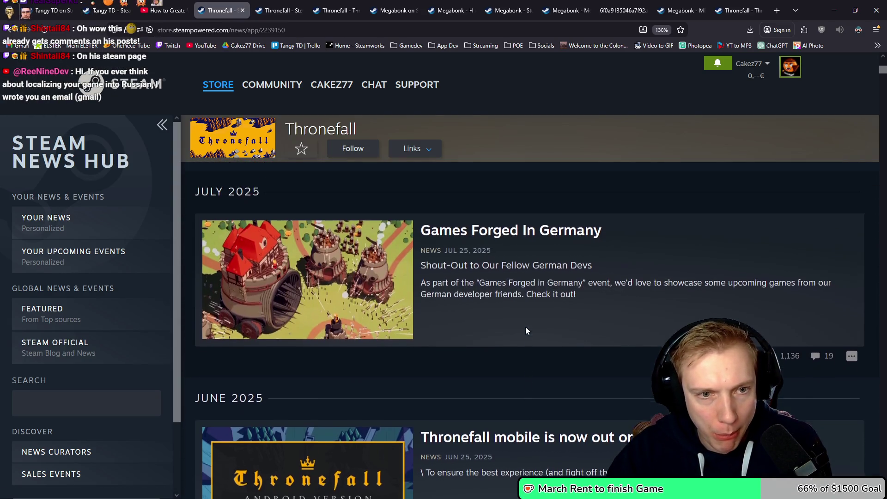
scroll(543, 380, down, 4)
scroll(561, 359, down, 1)
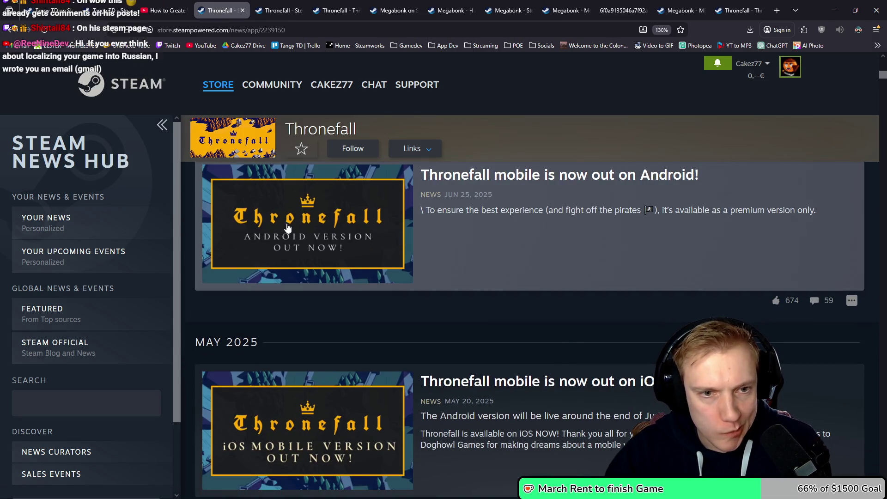
scroll(561, 295, down, 4)
scroll(584, 279, down, 1)
scroll(571, 265, down, 2)
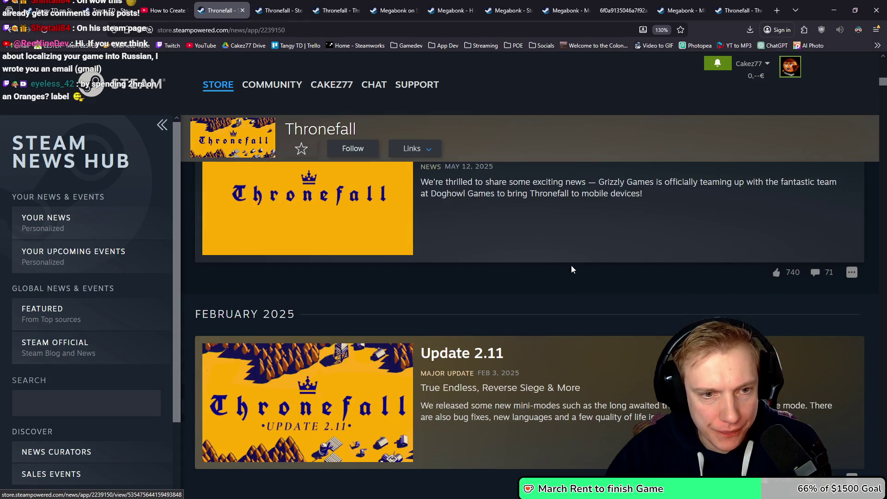
scroll(540, 265, down, 2)
scroll(495, 261, down, 13)
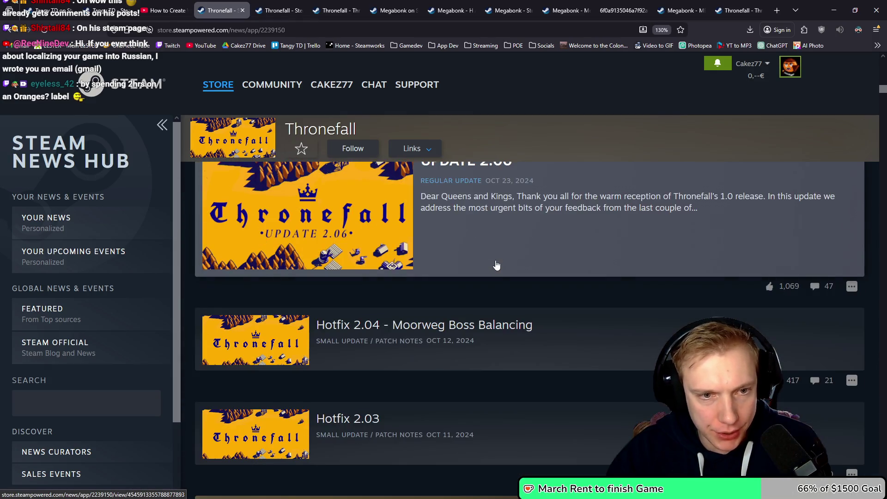
scroll(495, 261, down, 2)
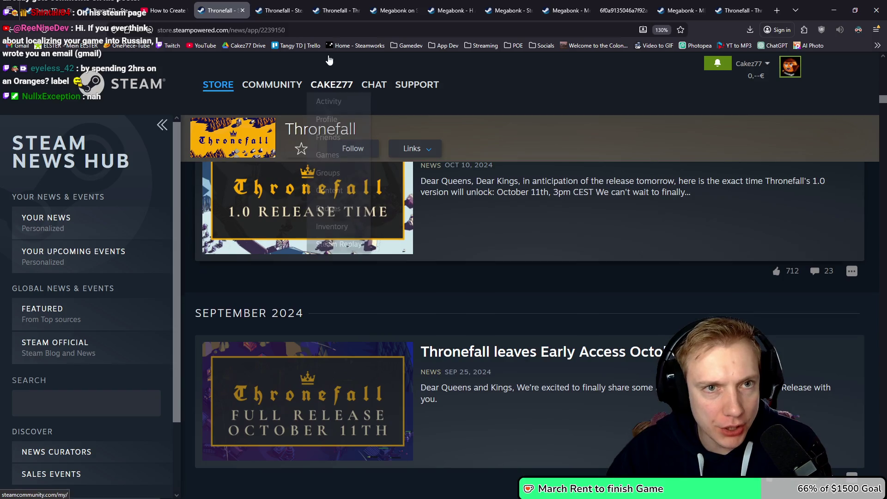
click(392, 10)
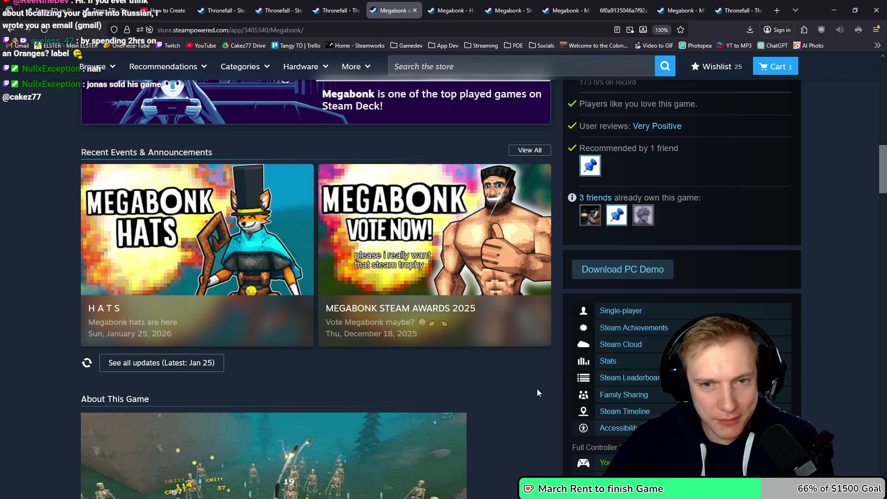
- Open Megabonk's full news list and scroll through its posts
mouse_move(492, 236)
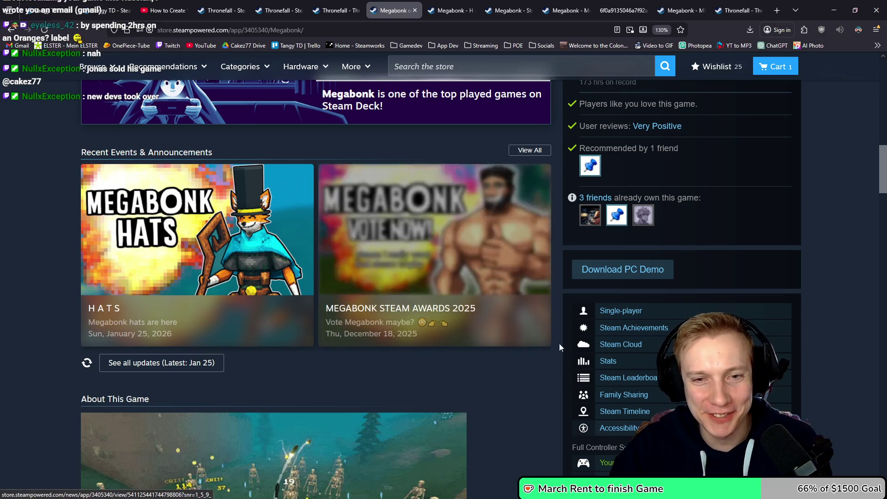
click(528, 151)
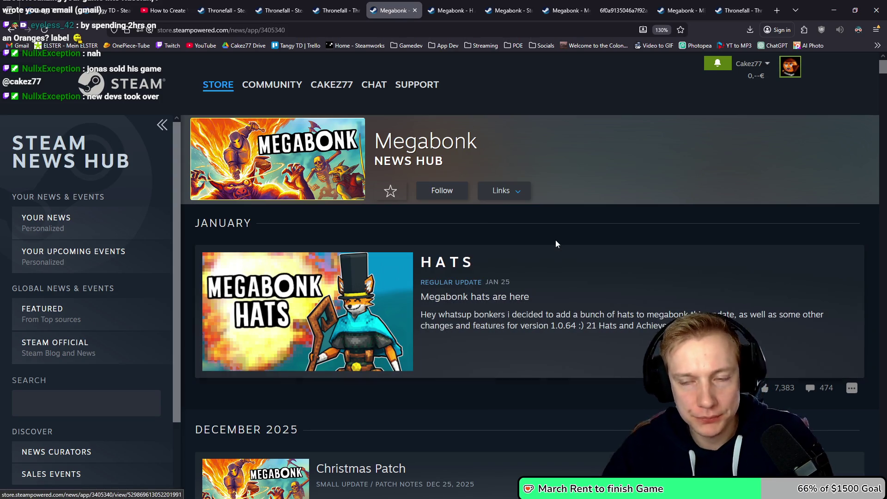
key(alt+Tab)
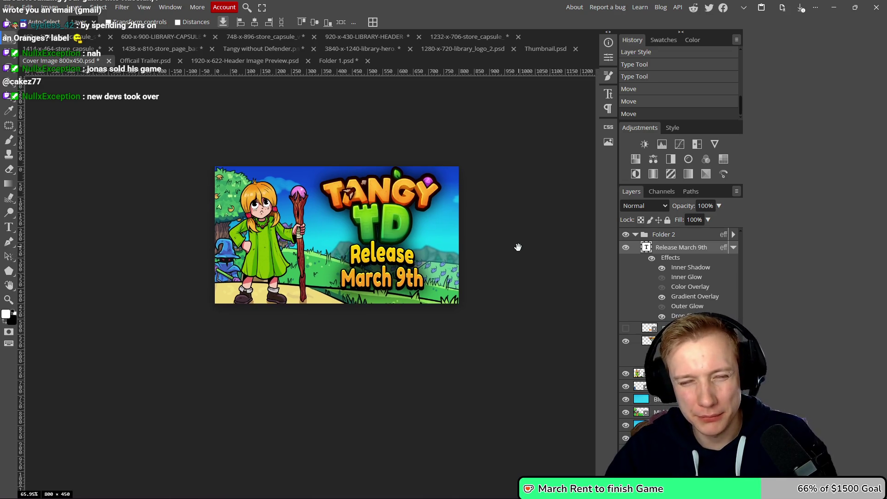
key(alt+Tab)
scroll(510, 244, down, 5)
scroll(552, 235, up, 1)
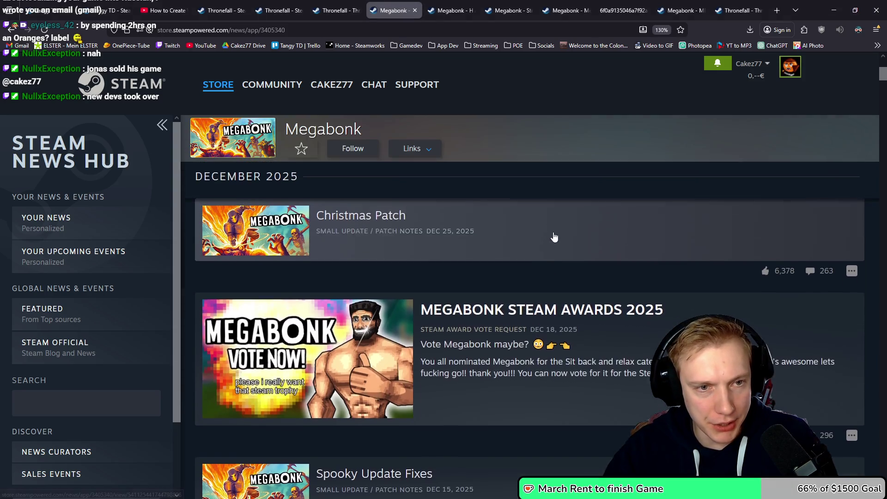
scroll(561, 248, down, 3)
scroll(560, 245, down, 10)
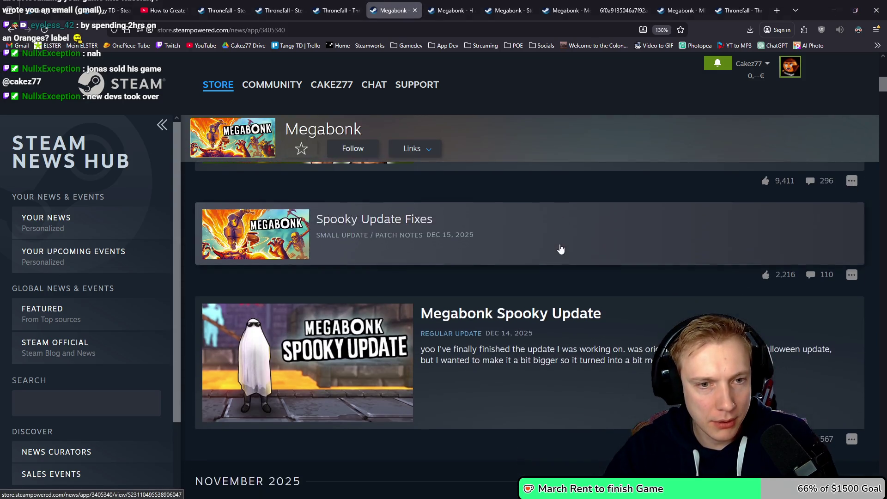
scroll(558, 242, down, 5)
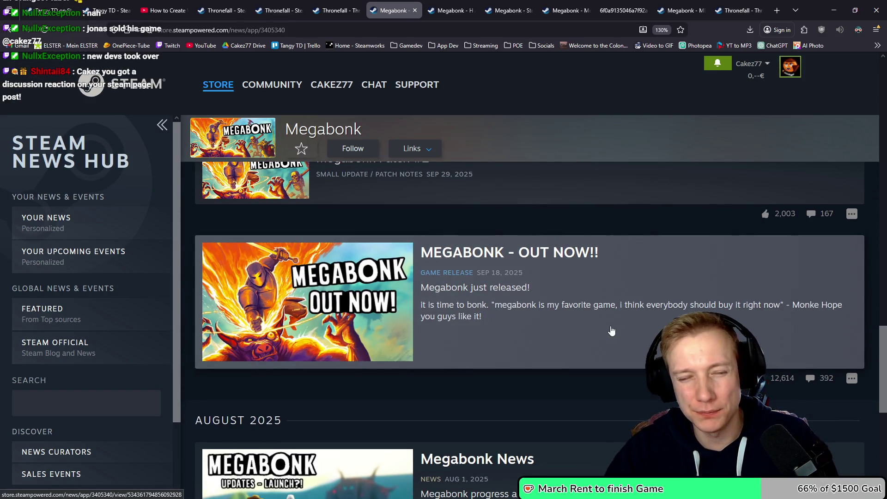
- Compare Megabonk's and Thronefall's news pages with the cover, ending in Photopea
key(alt+Tab)
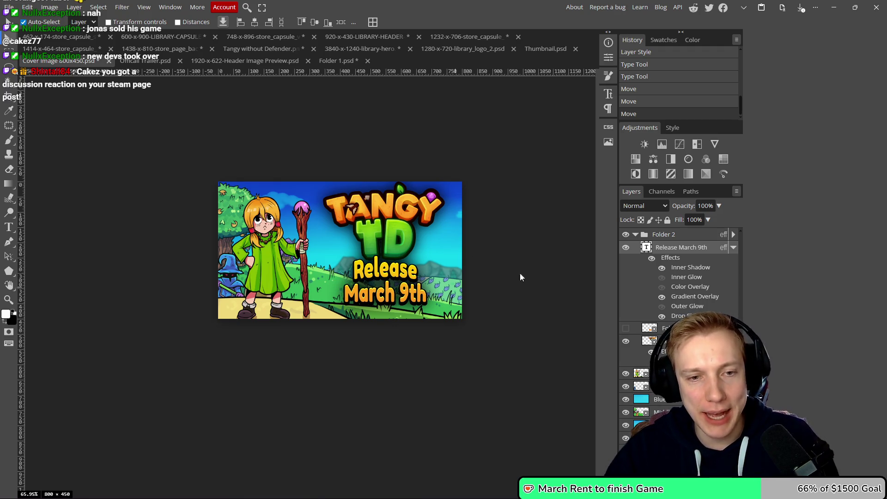
key(alt+Tab)
scroll(508, 324, down, 3)
scroll(509, 324, up, 5)
key(ctrl+shift+Tab)
key(ctrl+shift+Tab)
scroll(540, 312, down, 3)
scroll(538, 282, up, 3)
scroll(537, 279, down, 1)
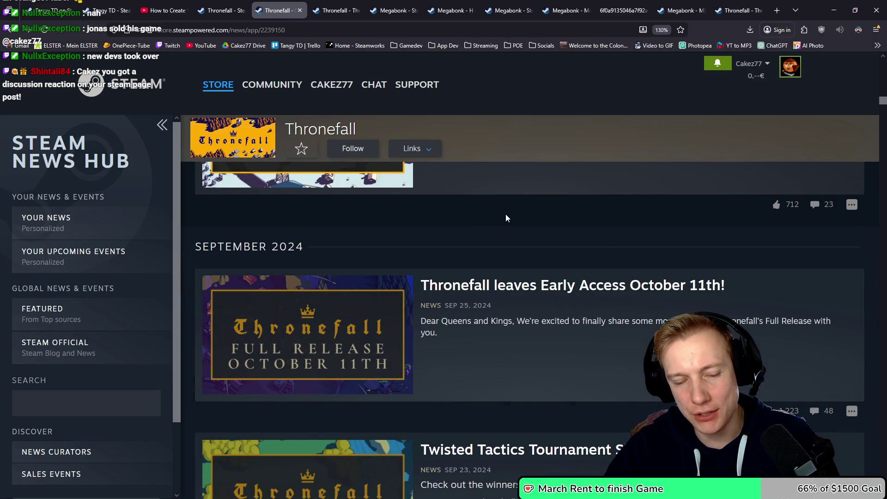
key(alt+Tab)
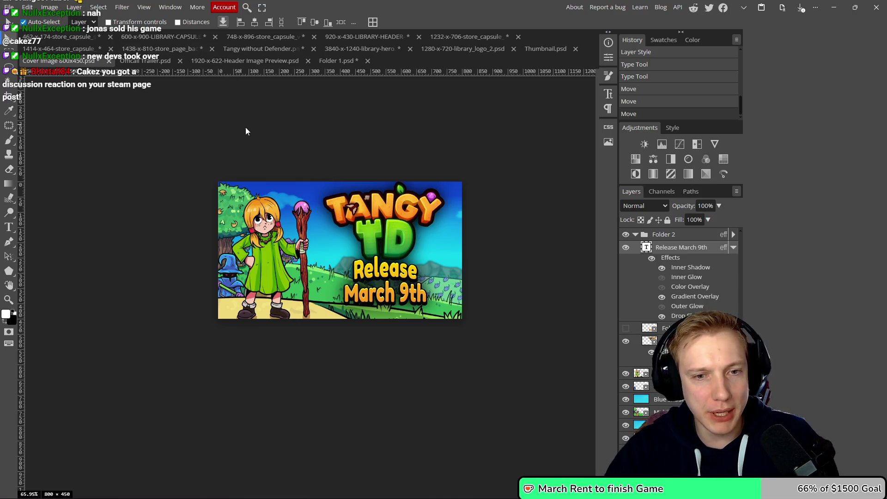
- Reduce the 'Release March 9th' text to 43 px
drag(279, 132, 279, 147)
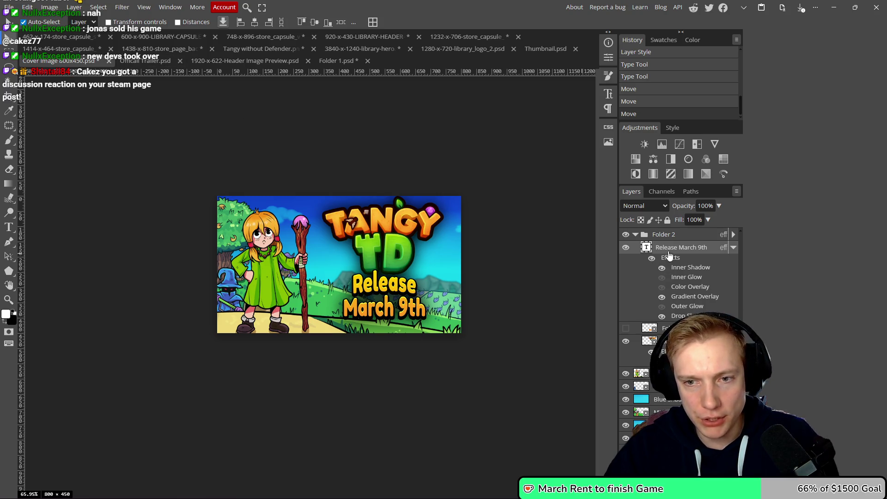
key(t)
scroll(144, 22, down, 14)
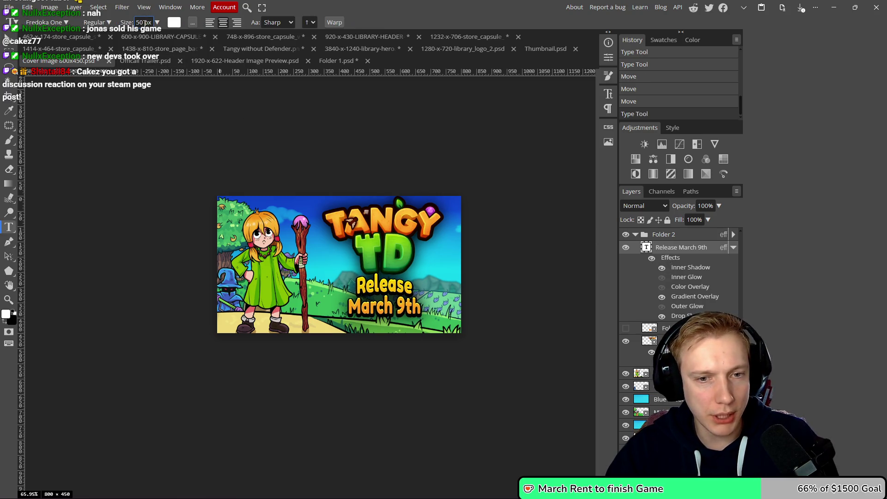
scroll(492, 210, down, 5)
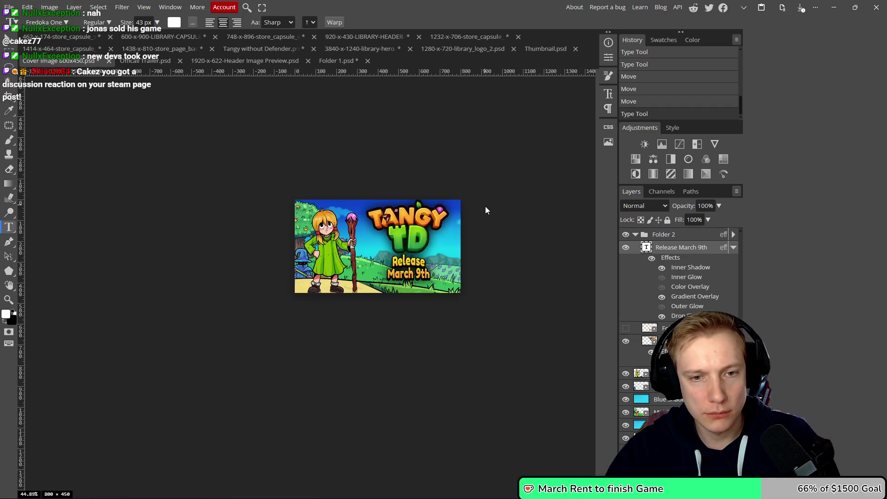
scroll(492, 212, down, 1)
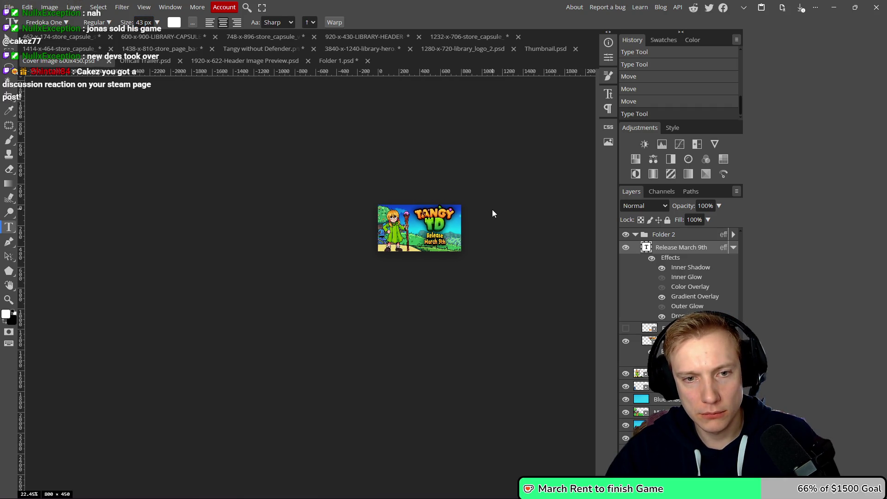
scroll(492, 213, up, 8)
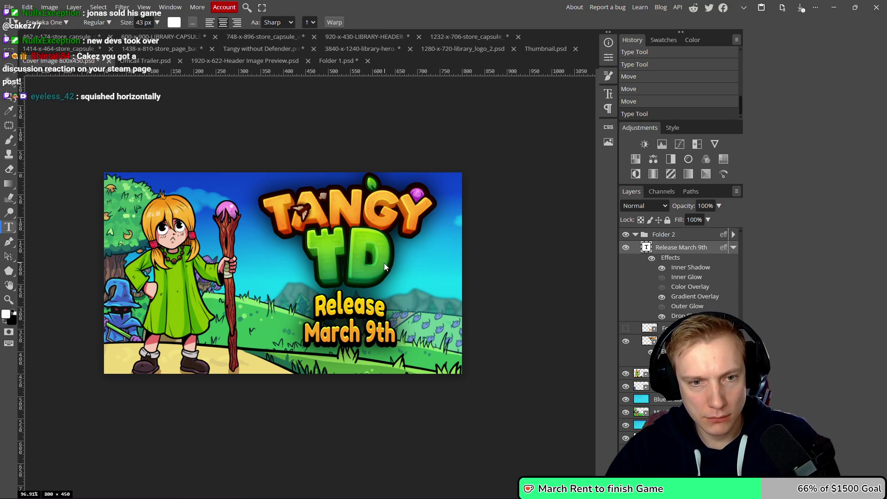
- Scale the TANGY TD logo down slightly and shift it up-left
key(v)
drag(357, 254, 362, 256)
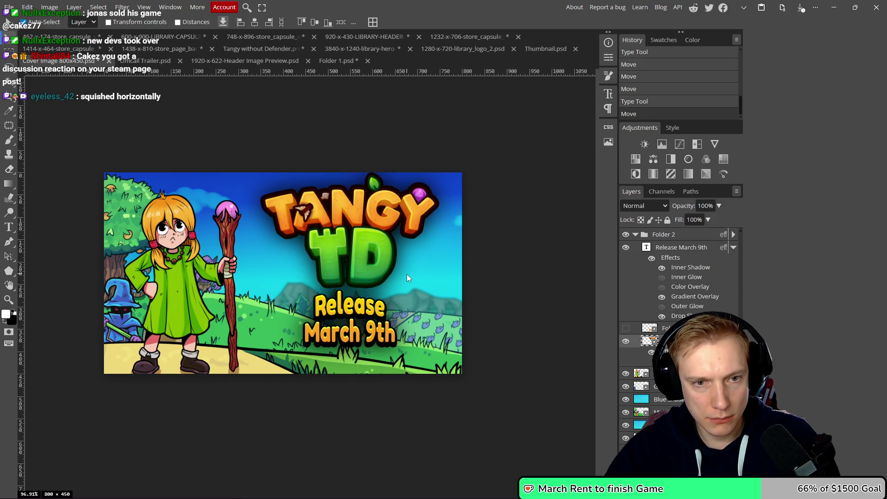
key(ctrl+t)
drag(348, 171, 349, 181)
drag(365, 254, 363, 251)
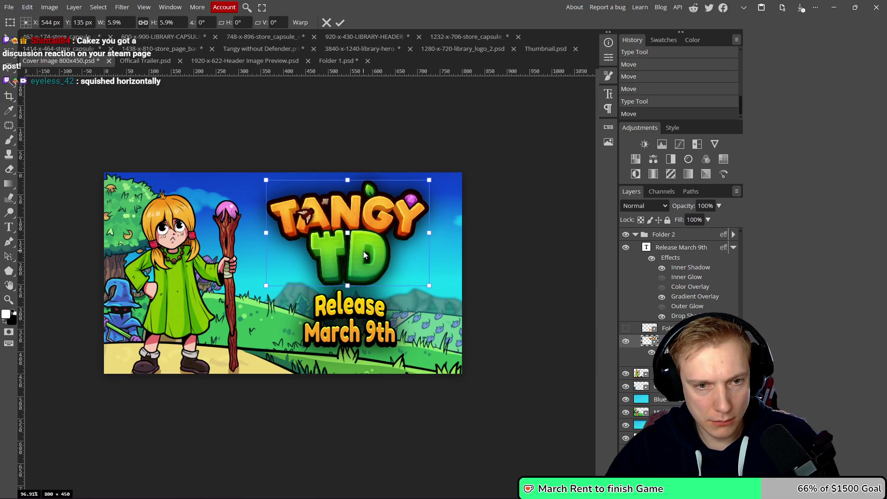
click(340, 22)
scroll(480, 249, down, 5)
scroll(489, 275, up, 8)
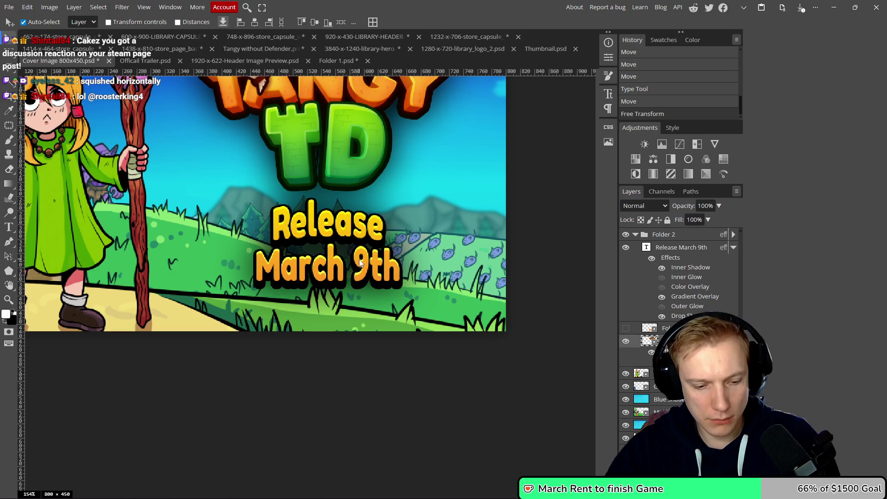
- Select the Release March 9th text layer, highlight the word '9th' and commit the text edit
click(673, 253)
key(t)
double_click(391, 268)
drag(391, 268, 393, 267)
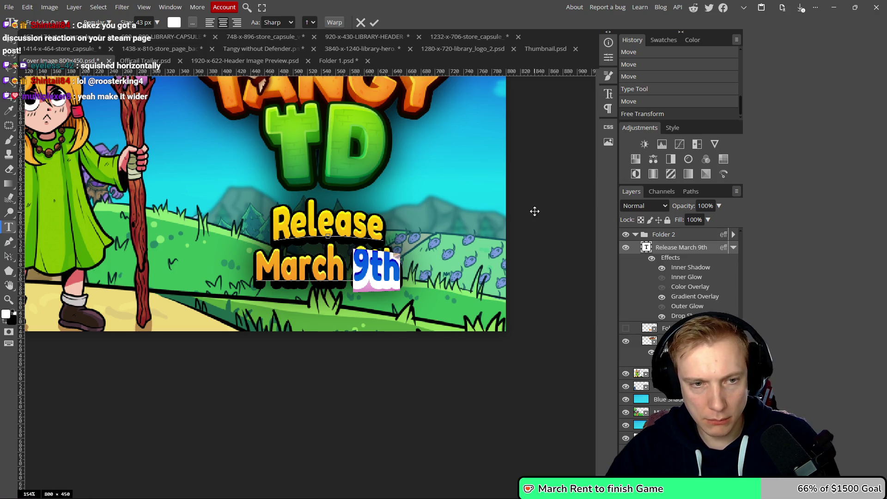
click(373, 22)
- Set the Release March 9th text's tracking to 45% and horizontal scale to 123%
click(607, 94)
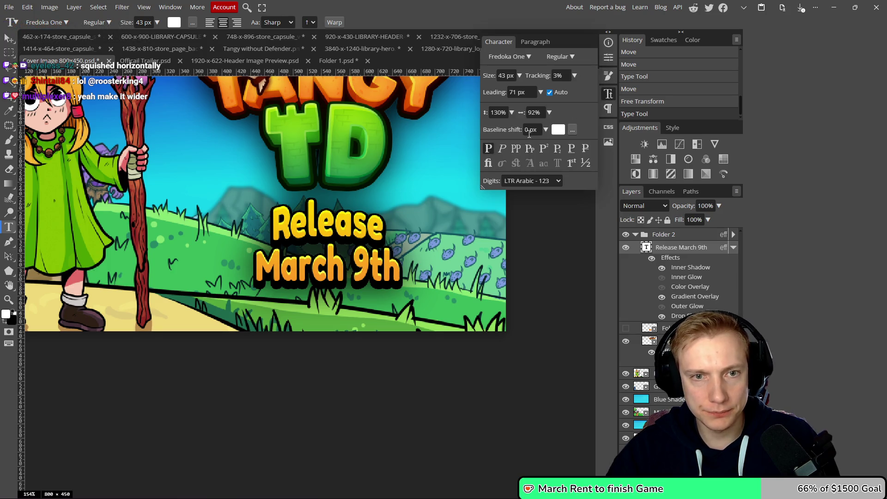
click(556, 76)
scroll(558, 76, up, 20)
scroll(560, 76, up, 19)
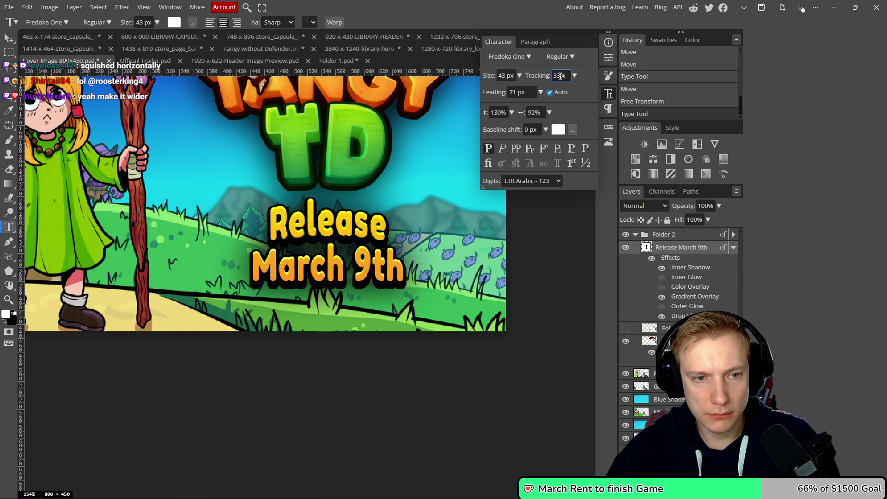
key(ctrl+0)
scroll(545, 246, down, 3)
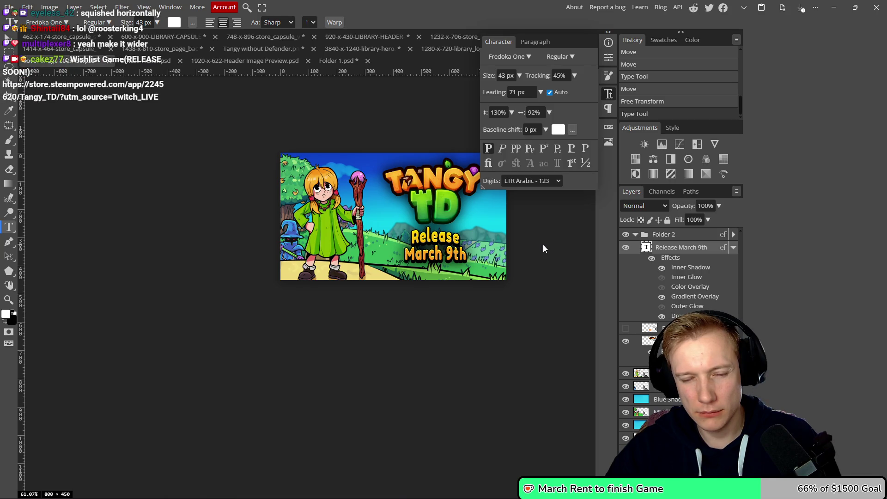
scroll(543, 244, up, 3)
scroll(530, 114, up, 15)
scroll(530, 114, up, 16)
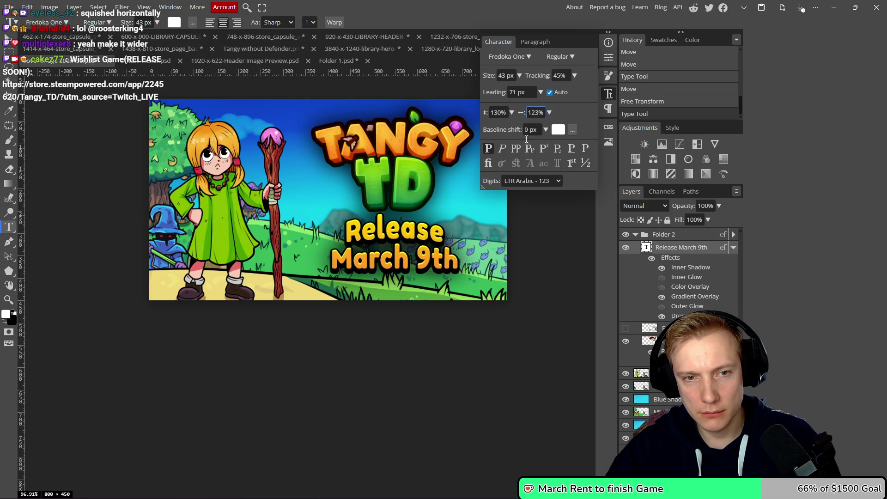
scroll(549, 237, down, 4)
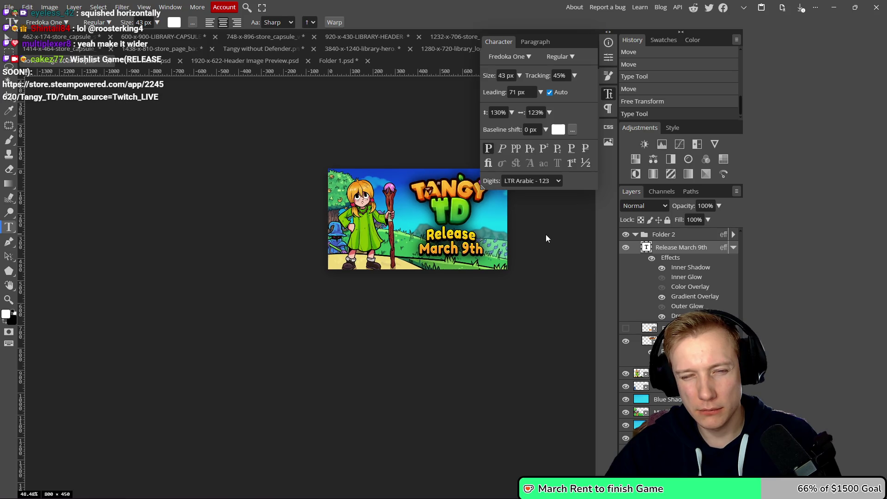
scroll(545, 236, up, 3)
scroll(546, 236, down, 1)
scroll(546, 238, up, 3)
drag(522, 241, 487, 251)
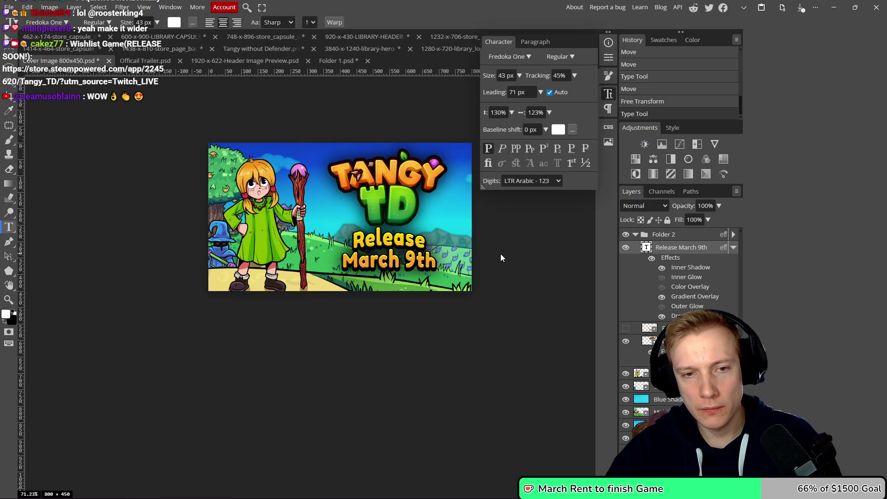
scroll(500, 254, down, 10)
scroll(495, 248, up, 5)
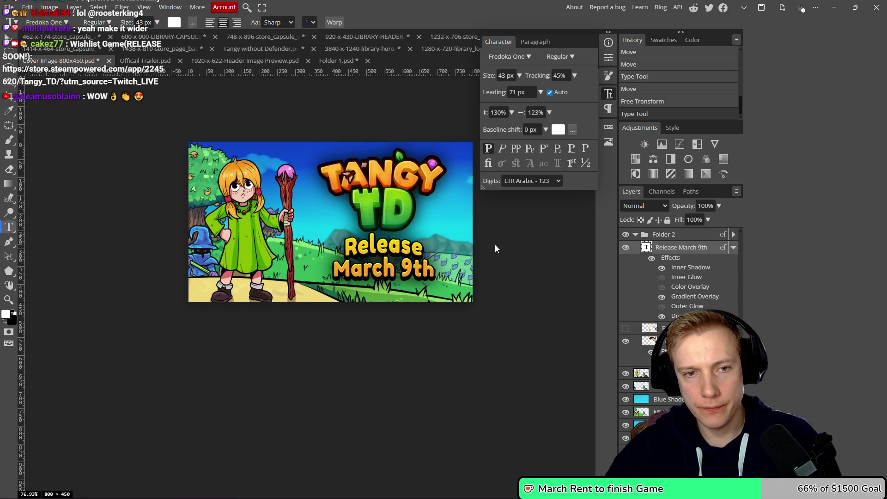
scroll(495, 246, down, 1)
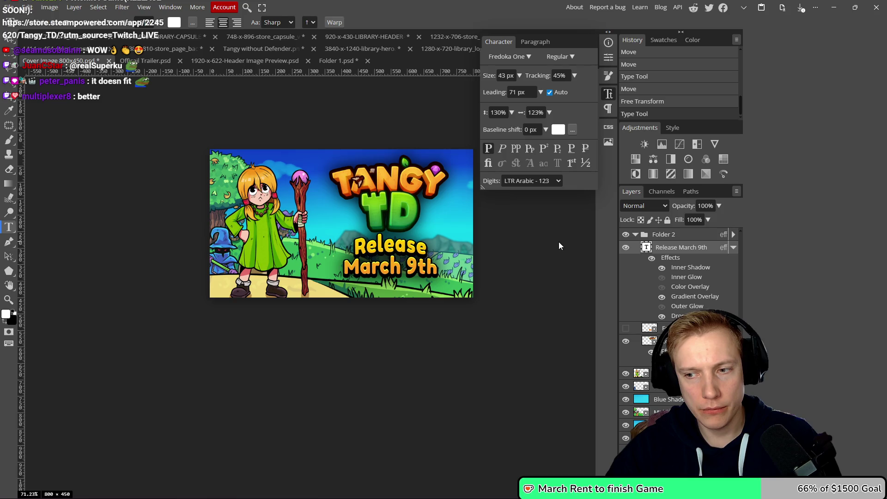
click(608, 94)
scroll(556, 195, down, 6)
scroll(538, 211, up, 2)
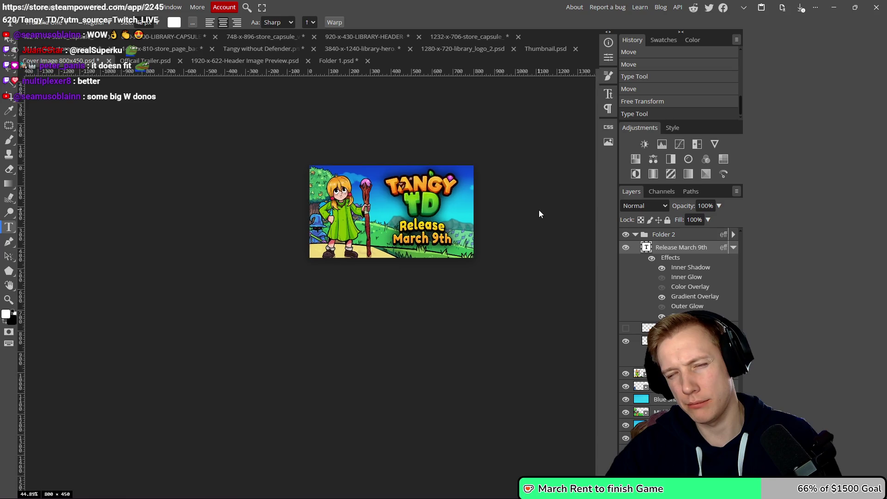
scroll(537, 210, up, 4)
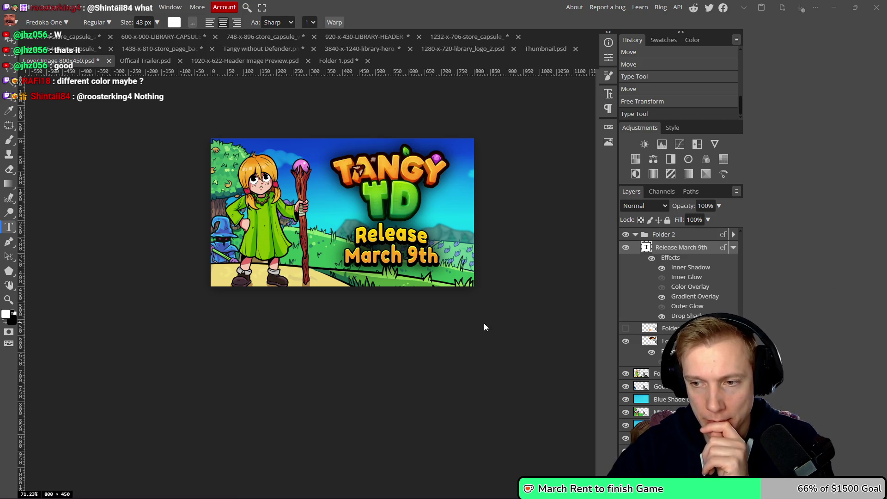
double_click(687, 298)
- Edit the gradient's left orange stop colour and shift its hue toward green
click(631, 194)
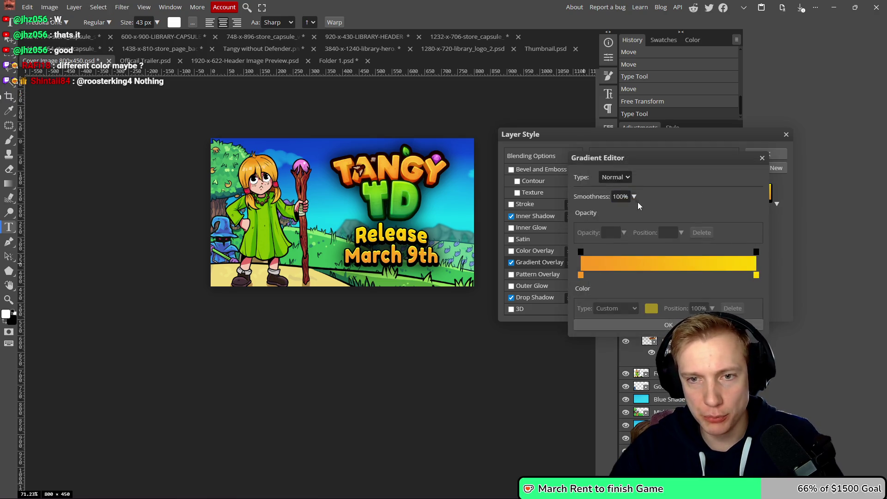
click(582, 274)
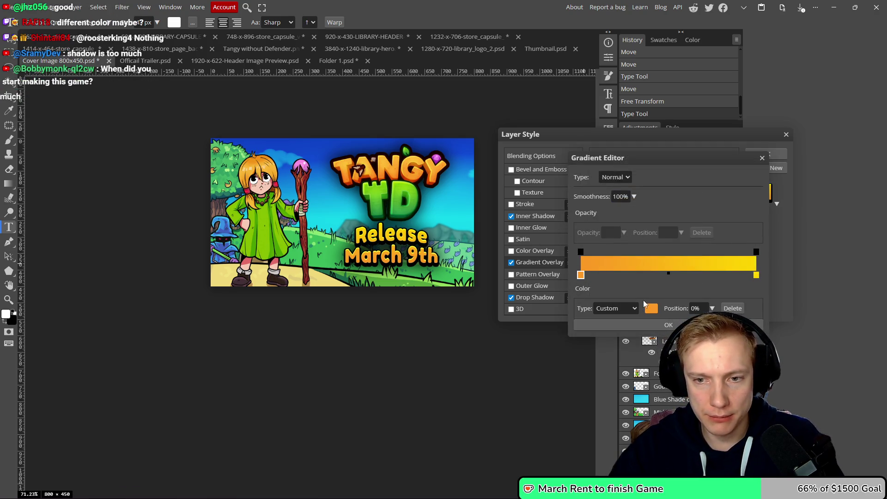
click(652, 309)
drag(587, 280, 588, 259)
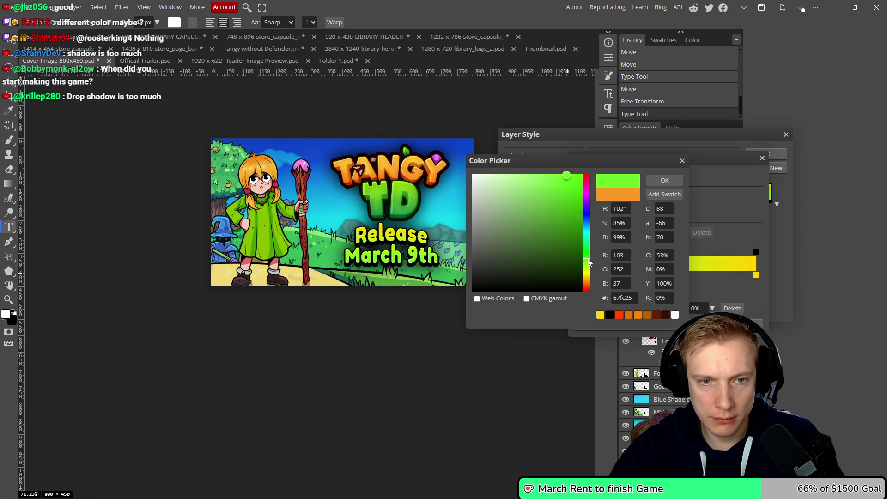
scroll(316, 192, down, 5)
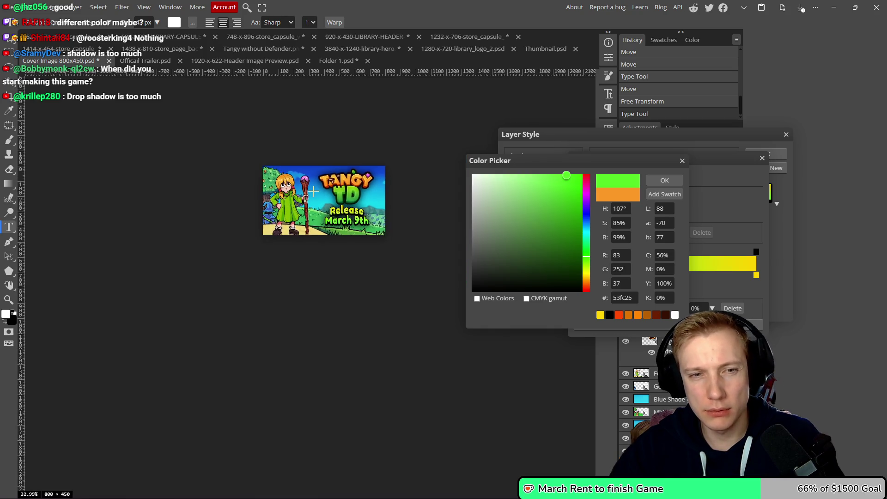
scroll(315, 192, up, 2)
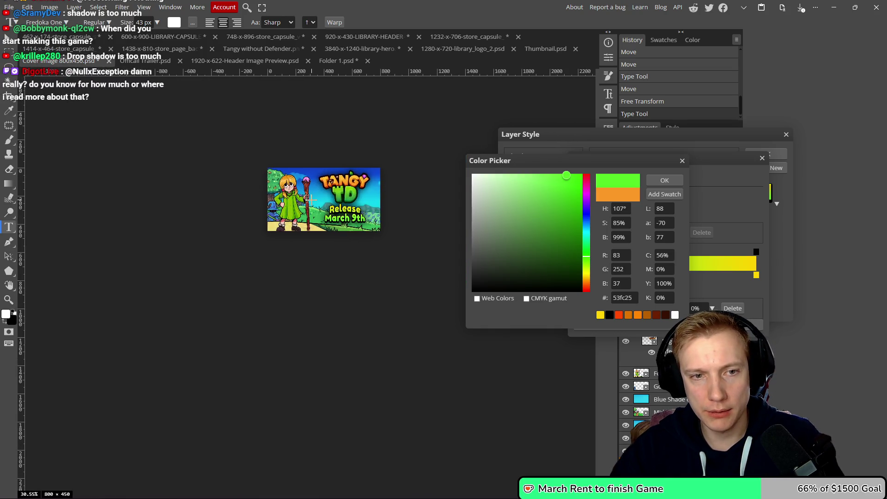
scroll(312, 200, up, 1)
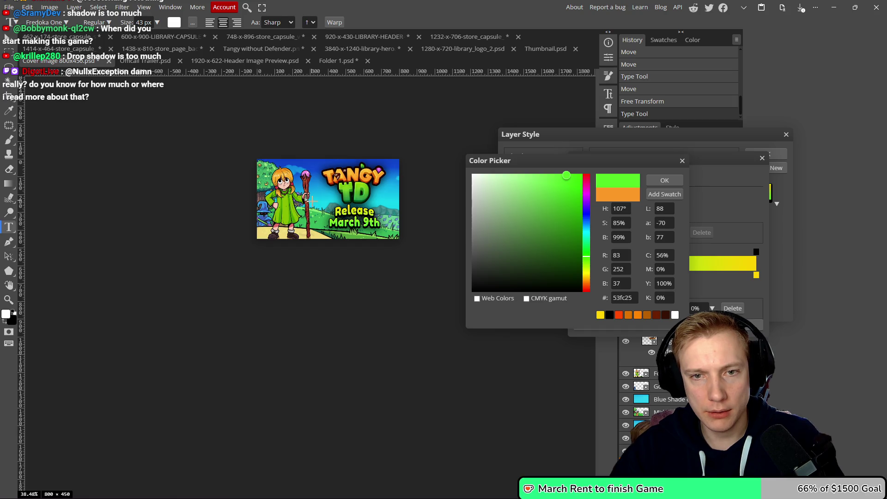
- Try magenta, red and cyan start colours before settling on bright green #25fc2f
drag(586, 254, 586, 193)
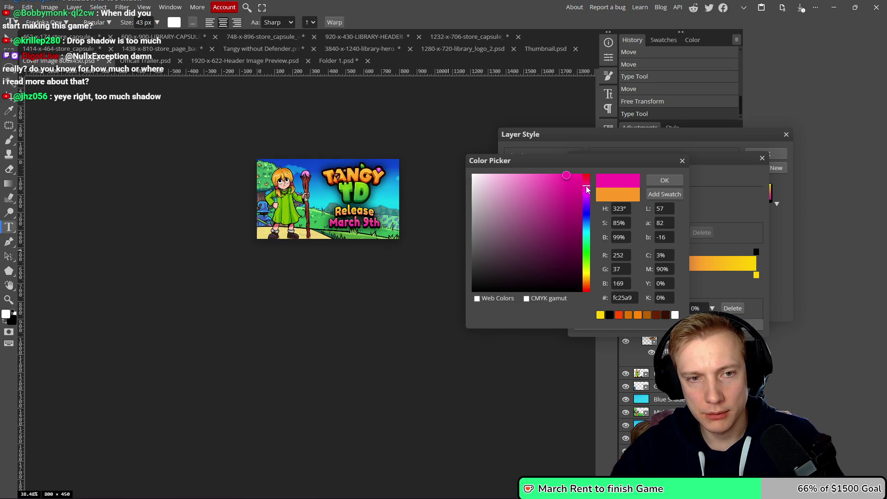
mouse_move(585, 186)
mouse_down()
mouse_move(579, 172)
mouse_move(587, 291)
mouse_move(581, 217)
mouse_move(584, 238)
mouse_move(596, 183)
mouse_move(592, 191)
mouse_up()
scroll(374, 217, down, 1)
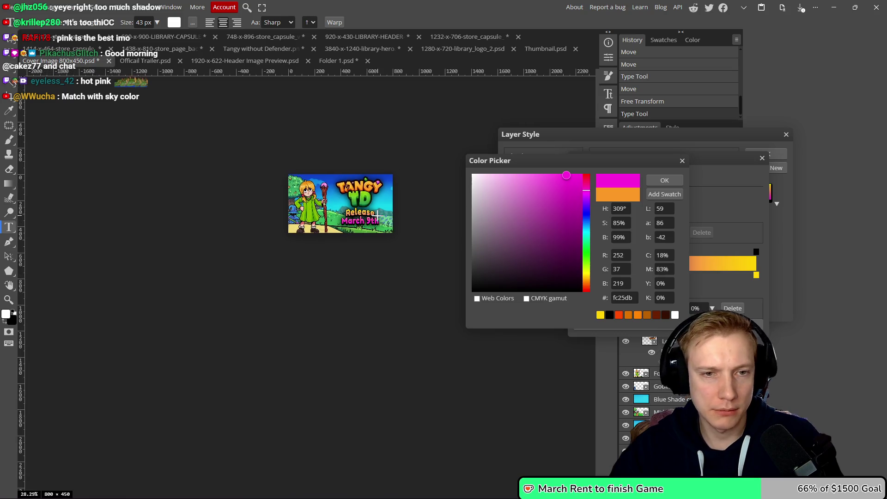
scroll(377, 216, up, 2)
scroll(382, 215, up, 1)
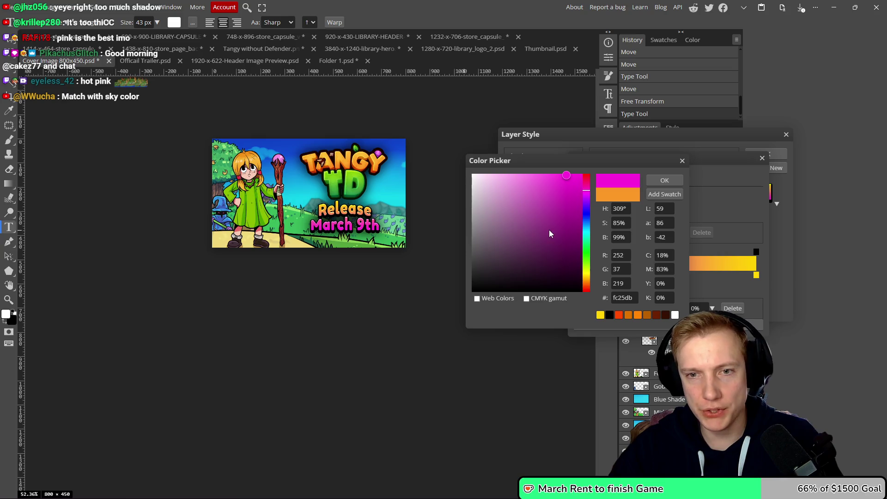
drag(586, 199, 585, 230)
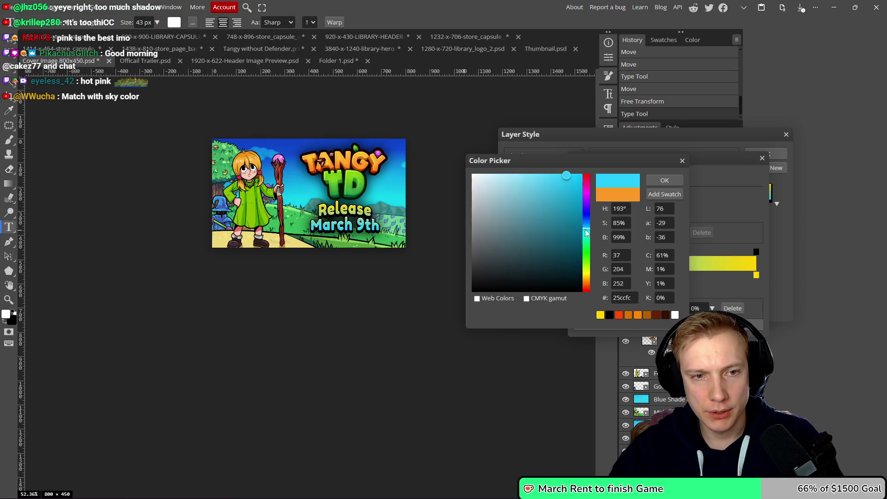
scroll(415, 203, down, 5)
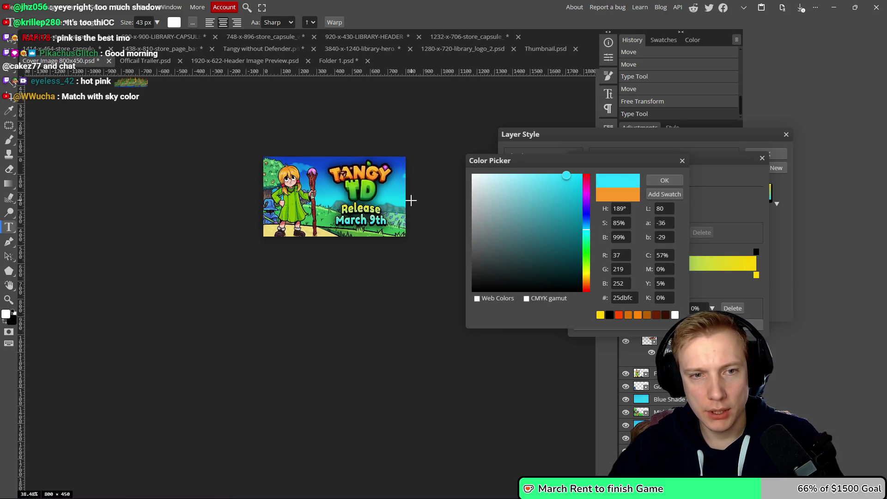
scroll(412, 196, up, 5)
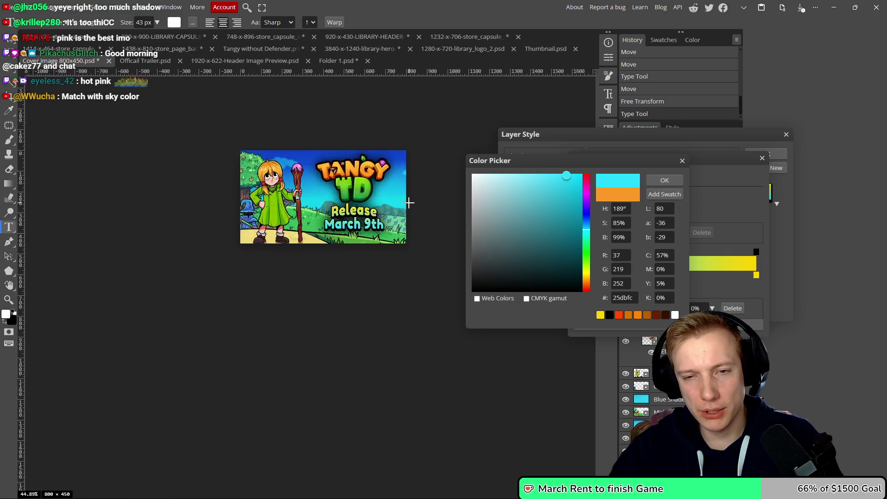
click(585, 226)
mouse_move(584, 226)
mouse_down()
mouse_move(584, 256)
mouse_move(585, 193)
mouse_up()
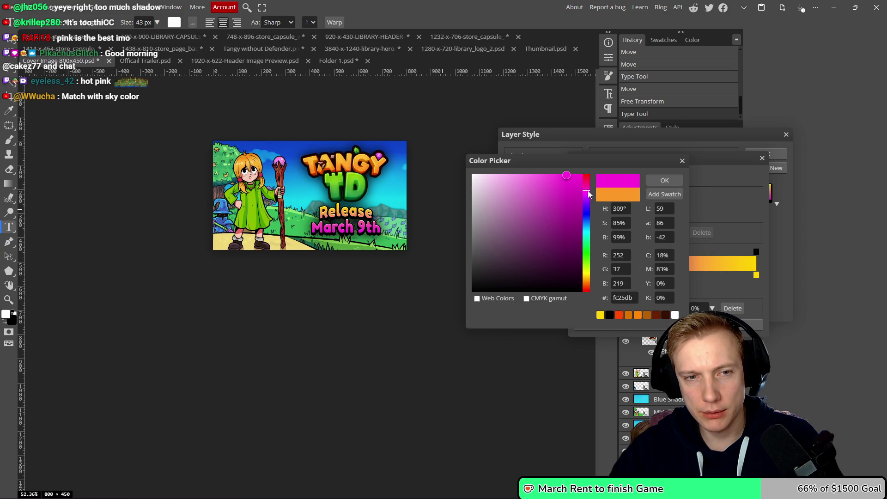
scroll(415, 213, down, 3)
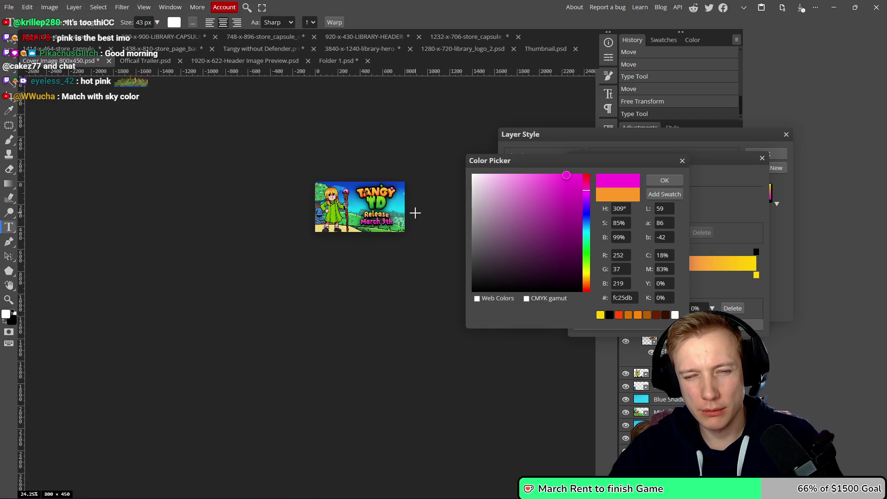
scroll(415, 213, up, 6)
scroll(398, 218, down, 1)
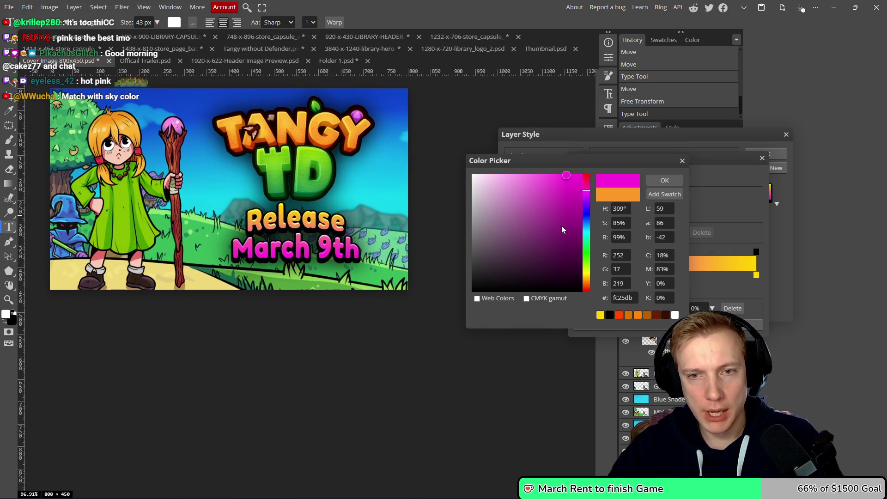
drag(584, 193, 584, 261)
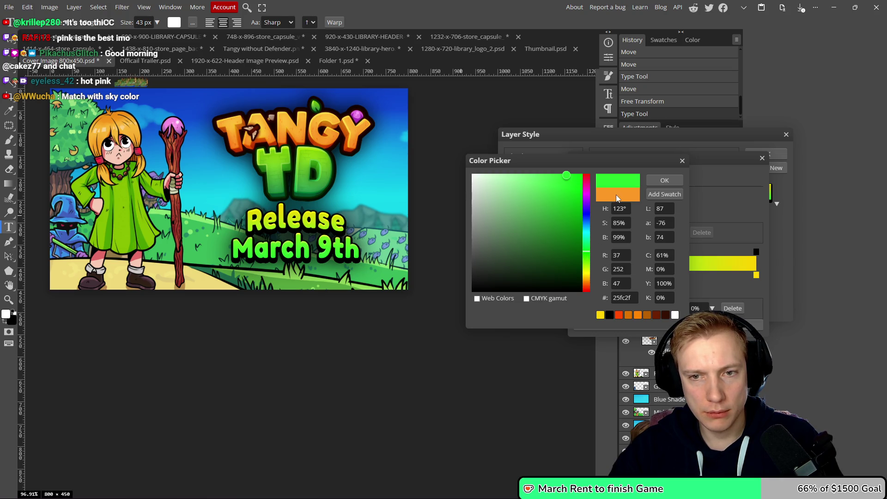
- Accept the green start colour, then set the right gradient stop to yellow #ffd800
click(663, 181)
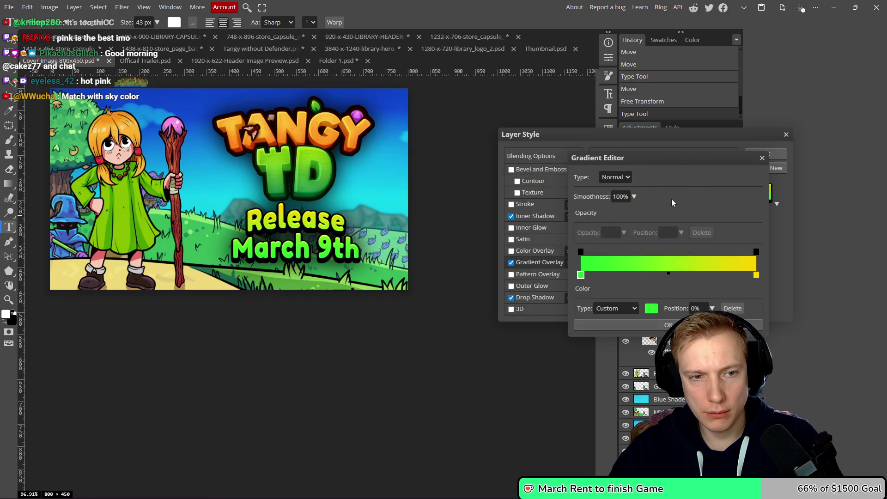
click(756, 277)
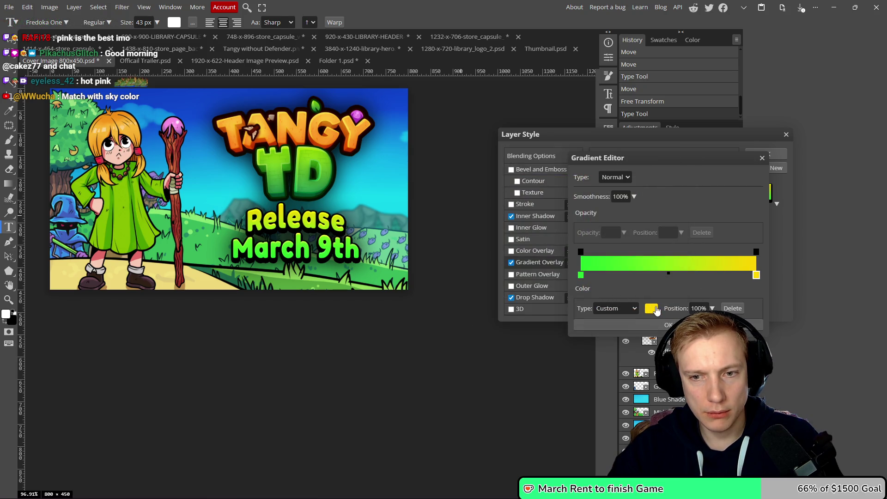
click(652, 308)
drag(586, 277, 588, 285)
mouse_move(571, 174)
mouse_down()
mouse_move(514, 174)
mouse_move(576, 174)
mouse_move(567, 174)
mouse_up()
click(587, 284)
drag(587, 283, 585, 275)
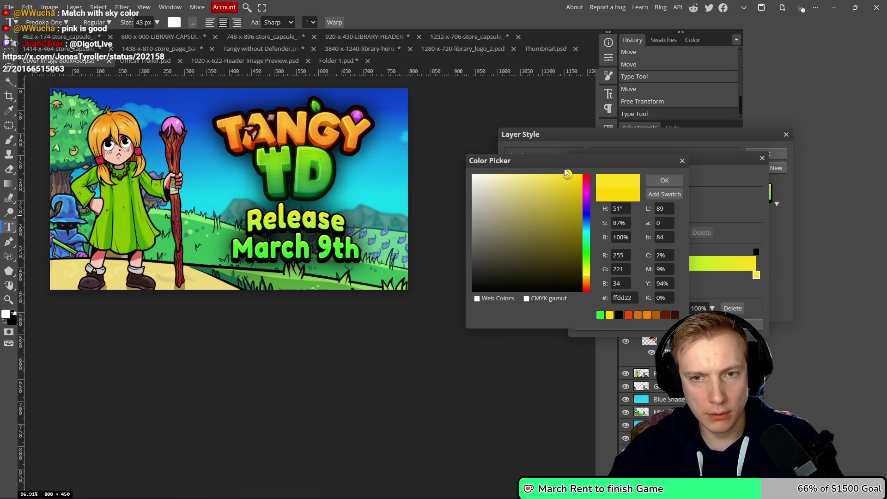
mouse_move(570, 180)
mouse_down()
mouse_move(580, 176)
mouse_move(539, 176)
mouse_move(582, 174)
mouse_up()
click(661, 181)
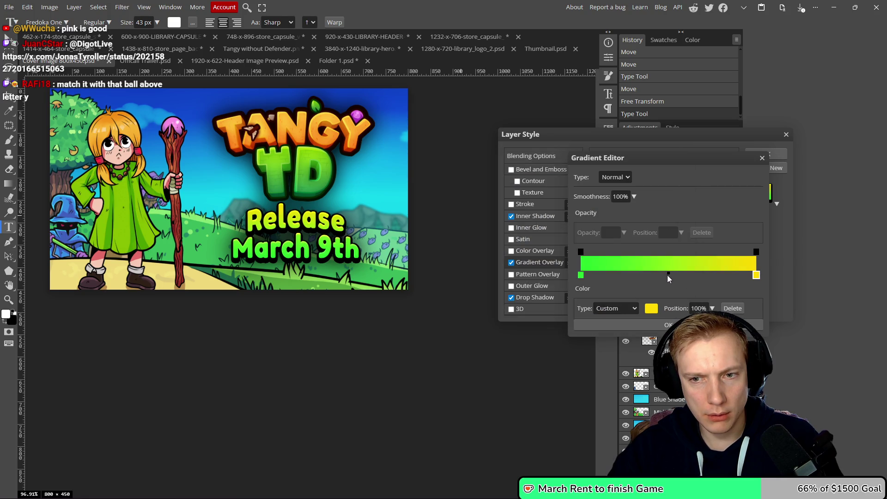
- Move the gradient midpoint to 48%, try orange #ff6c00, then discard the gradient changes
drag(669, 273, 619, 271)
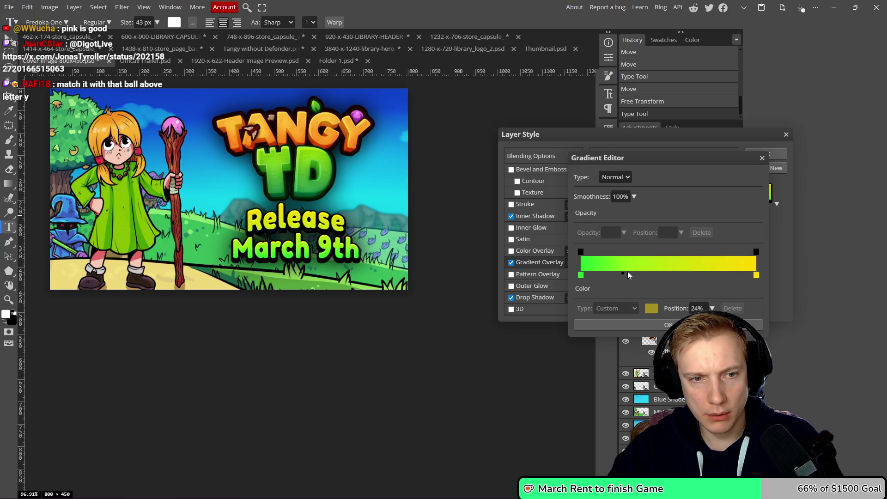
click(756, 275)
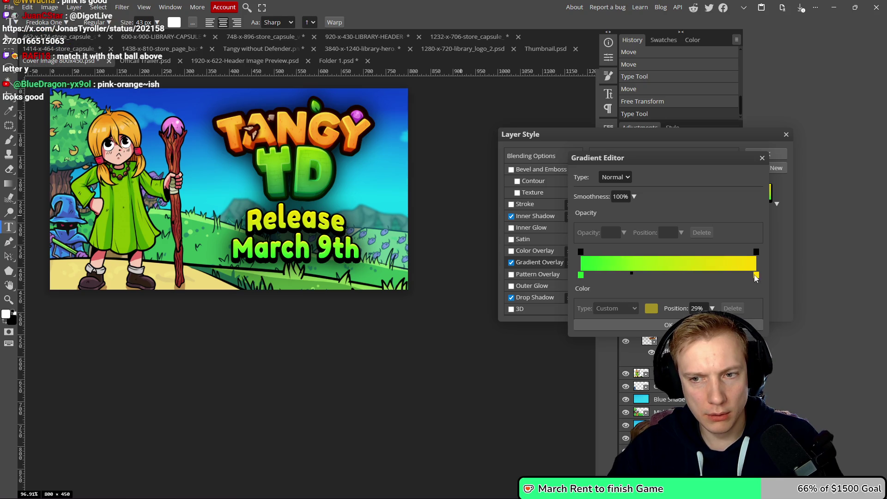
click(651, 309)
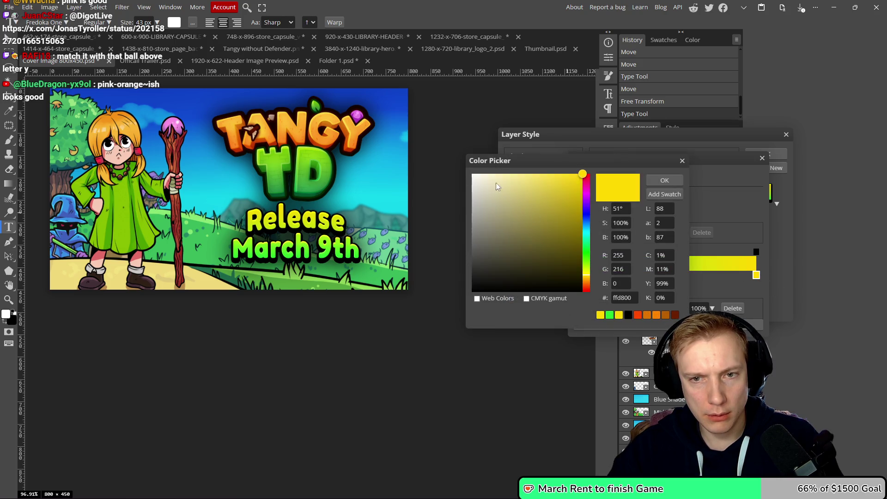
drag(588, 275, 593, 289)
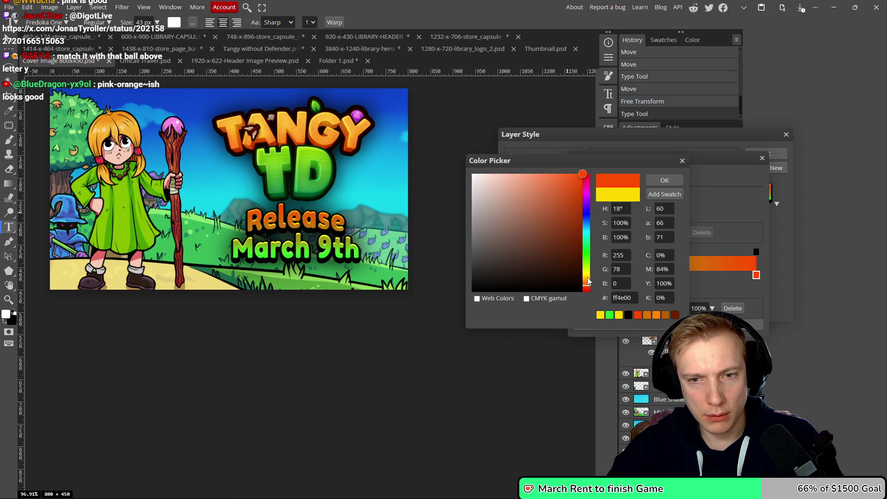
click(588, 284)
mouse_move(580, 186)
mouse_down()
mouse_move(550, 159)
mouse_move(602, 156)
mouse_up()
scroll(354, 174, down, 5)
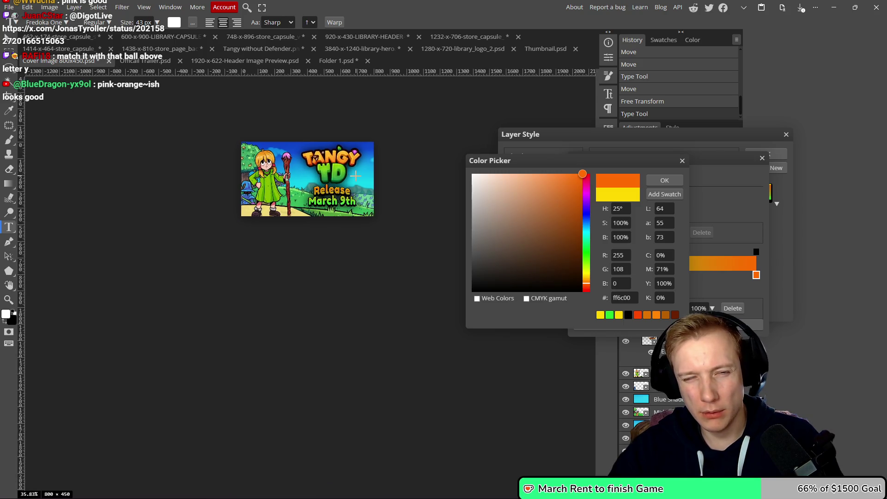
scroll(356, 175, up, 2)
click(682, 161)
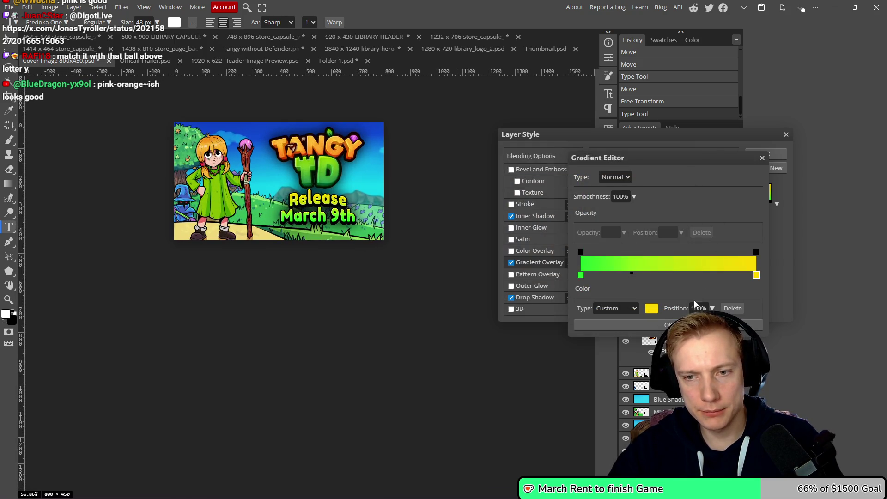
click(762, 158)
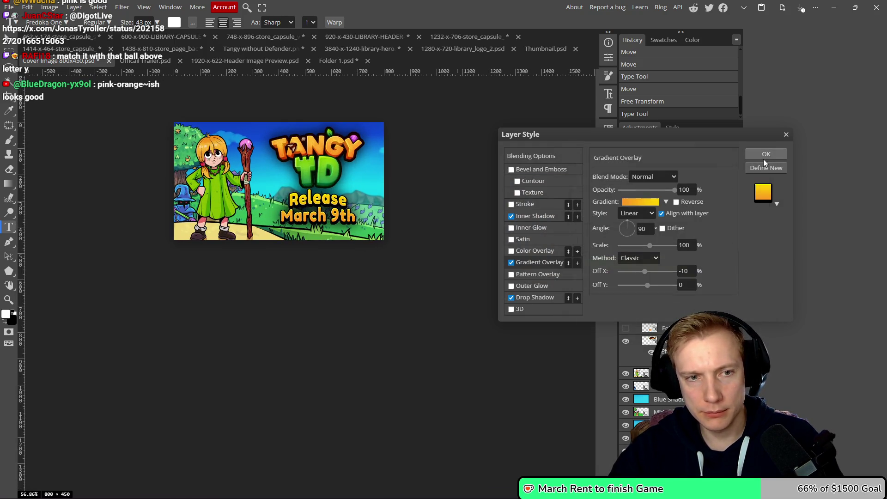
click(628, 203)
- Set the gradient's left stop to magenta and shift the midpoint to 43%
click(580, 275)
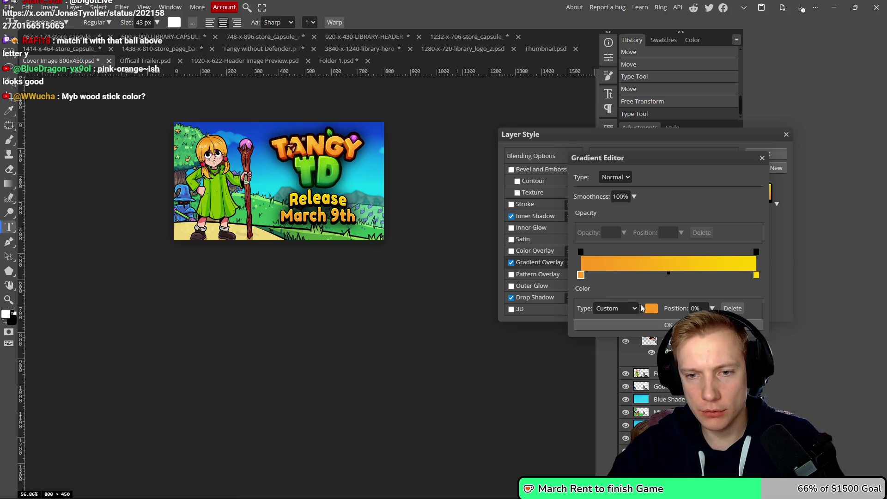
click(653, 308)
drag(586, 277, 585, 196)
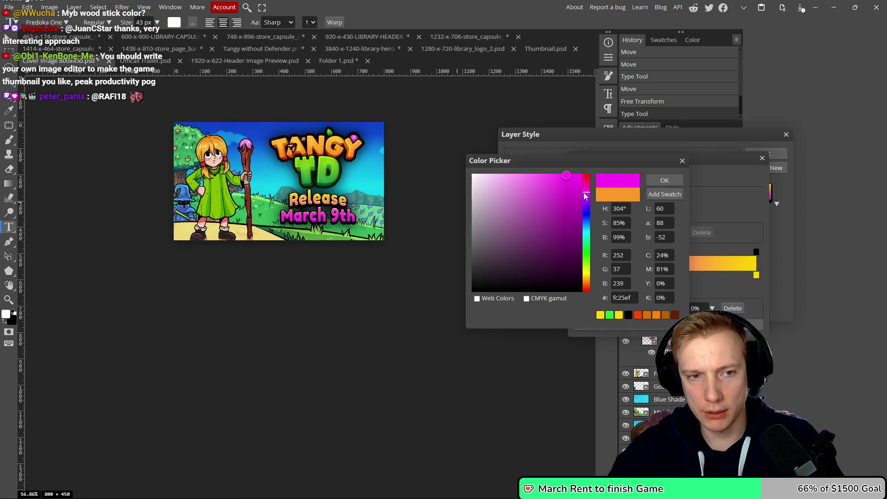
scroll(365, 194, down, 5)
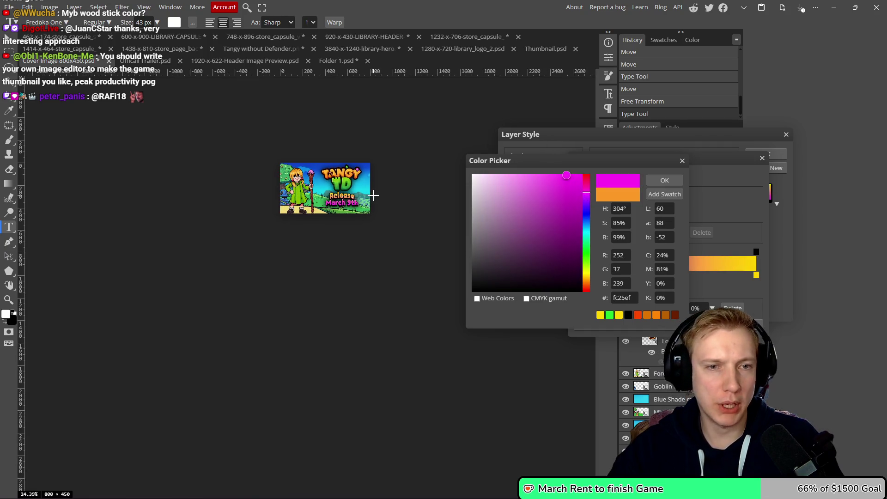
scroll(374, 195, up, 5)
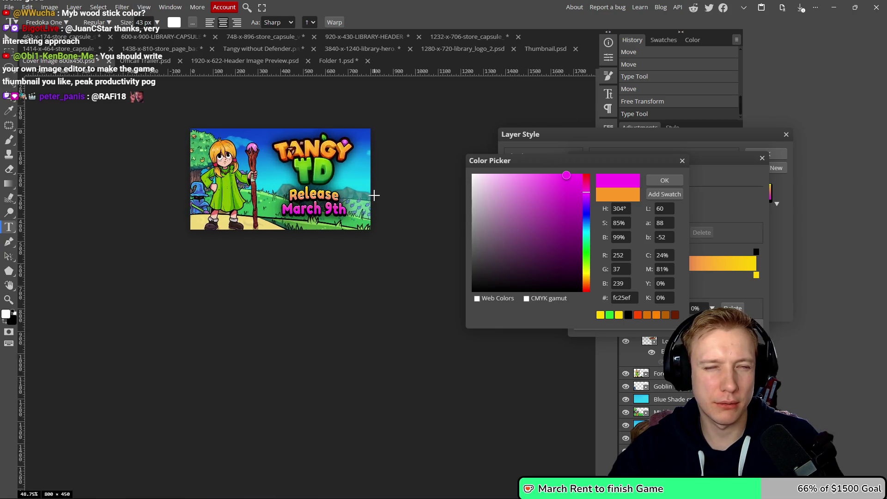
click(657, 180)
scroll(369, 214, up, 2)
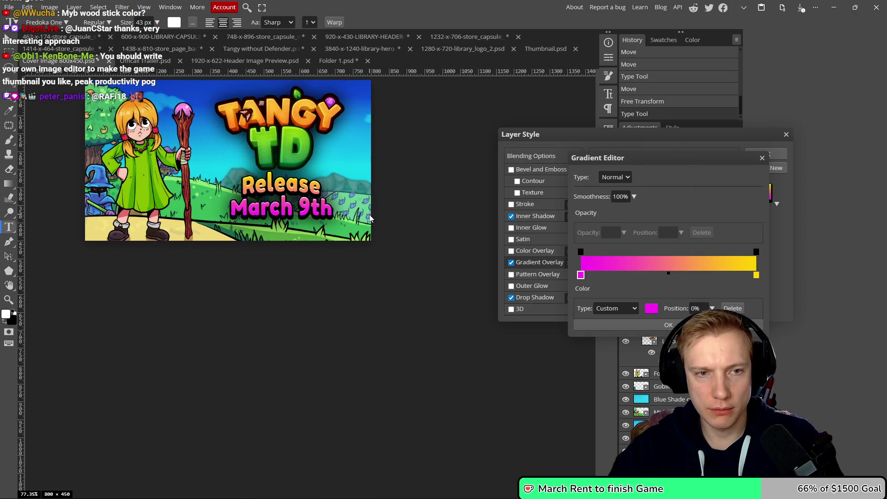
scroll(369, 214, up, 3)
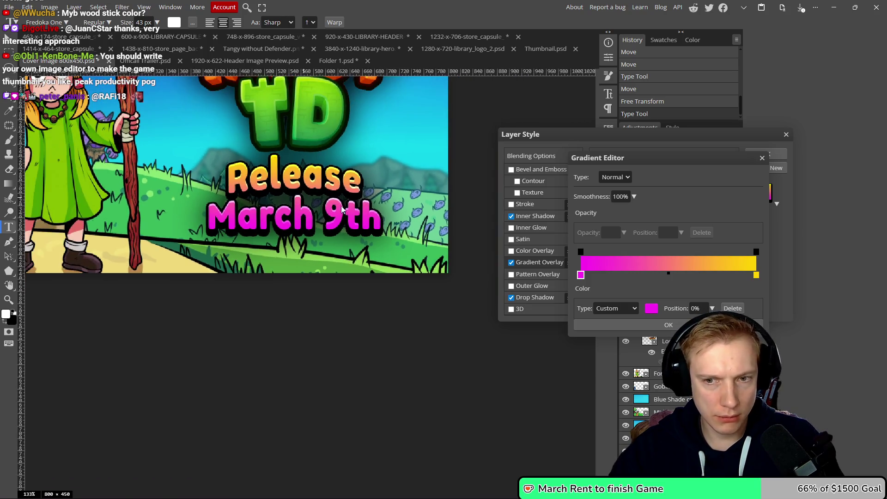
drag(668, 273, 656, 272)
scroll(394, 182, down, 8)
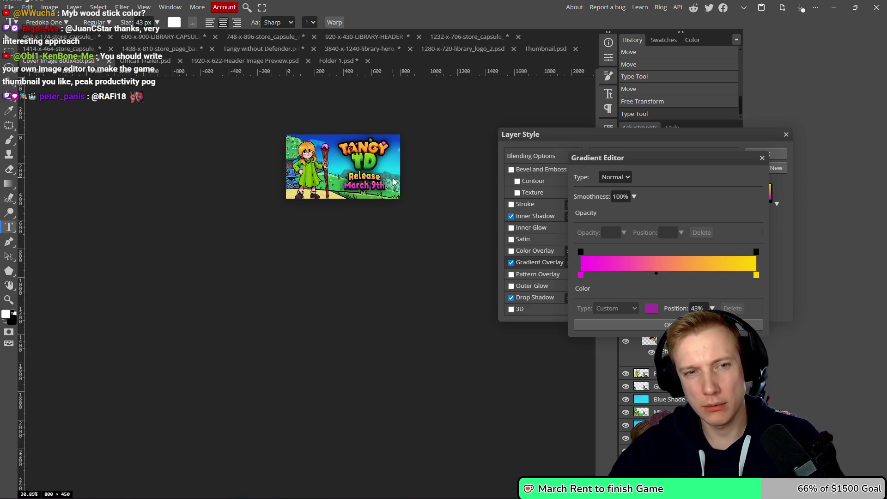
scroll(398, 182, up, 5)
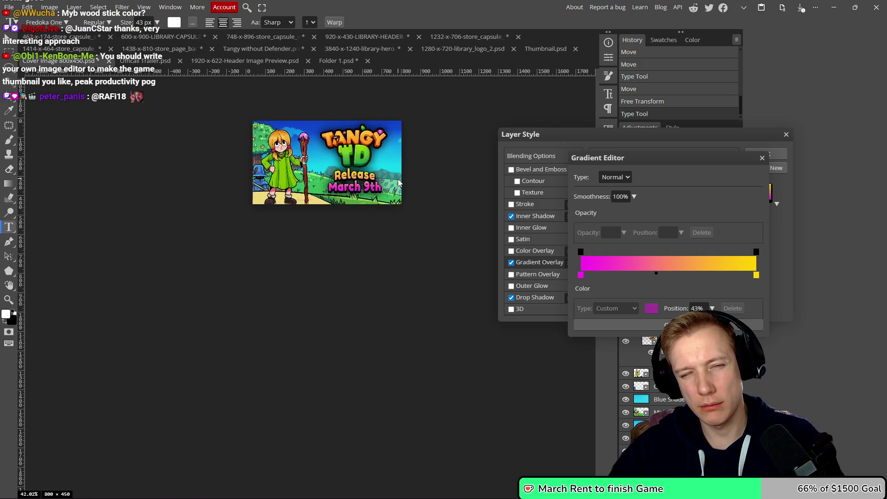
- Refine the left stop to magenta #ff00f0 and apply the gradient and layer style
click(580, 276)
click(651, 308)
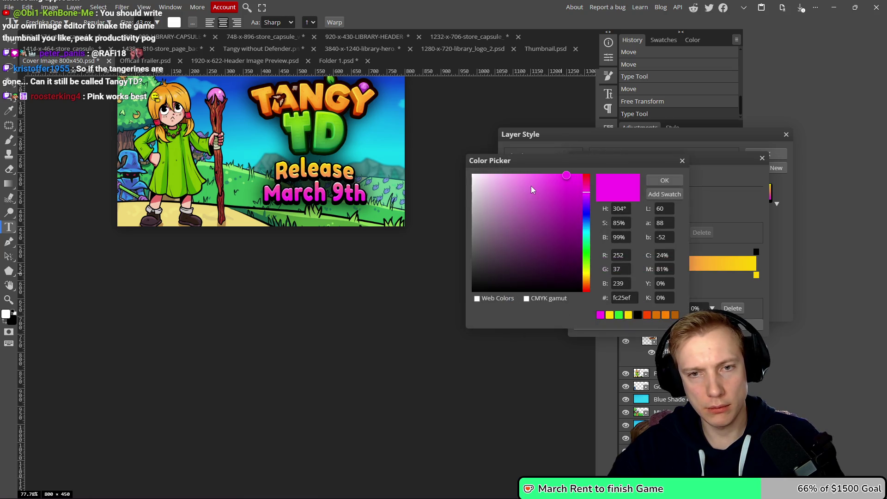
drag(568, 175, 552, 174)
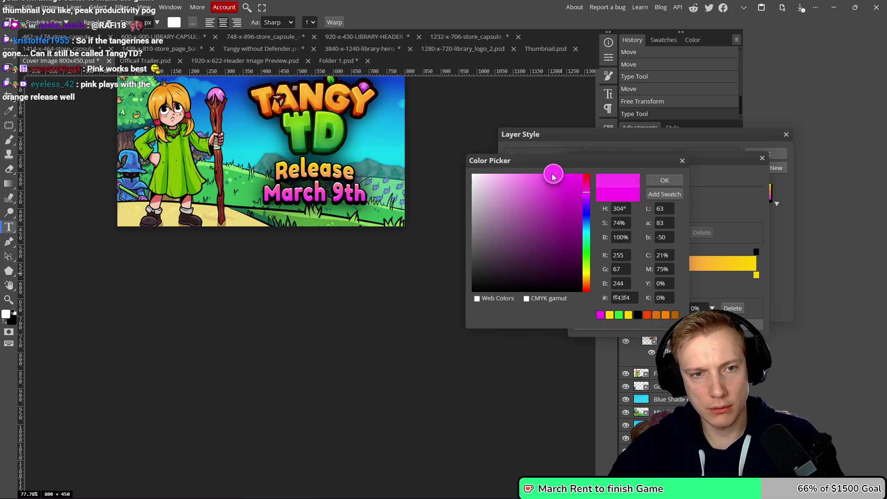
scroll(412, 151, down, 6)
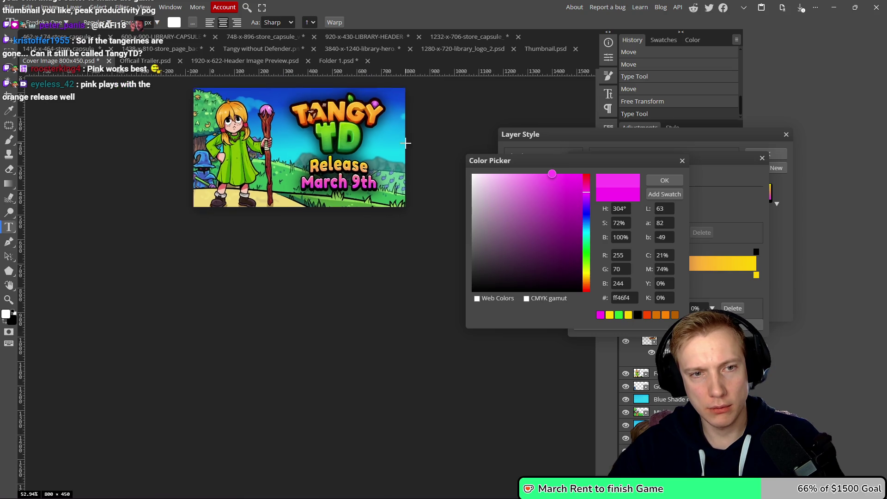
scroll(412, 151, up, 12)
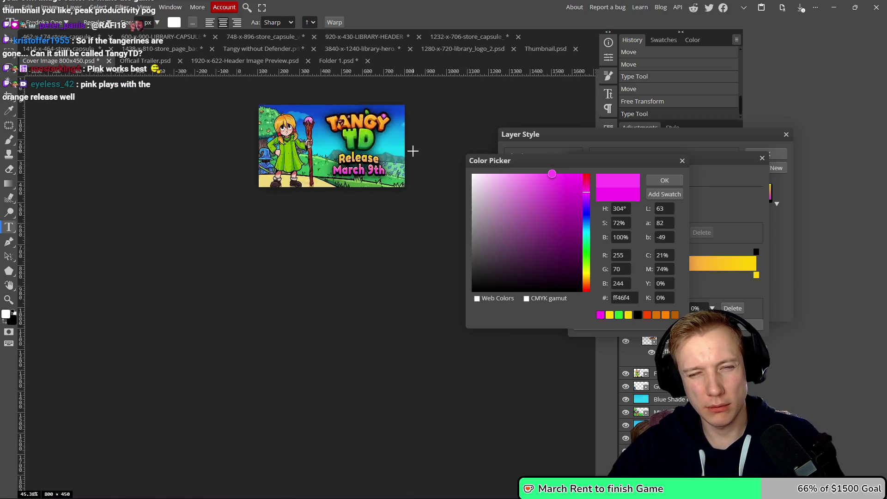
scroll(282, 222, down, 6)
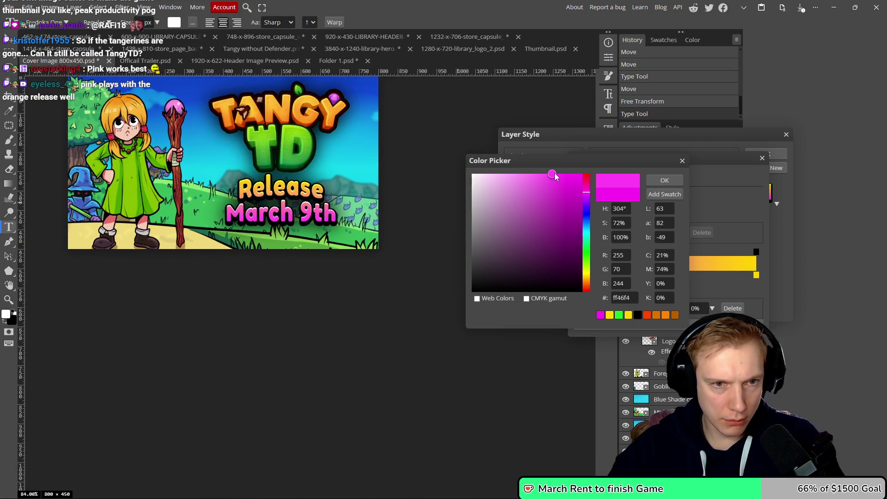
mouse_move(552, 175)
mouse_down()
mouse_move(595, 173)
mouse_move(578, 171)
mouse_up()
scroll(401, 171, down, 6)
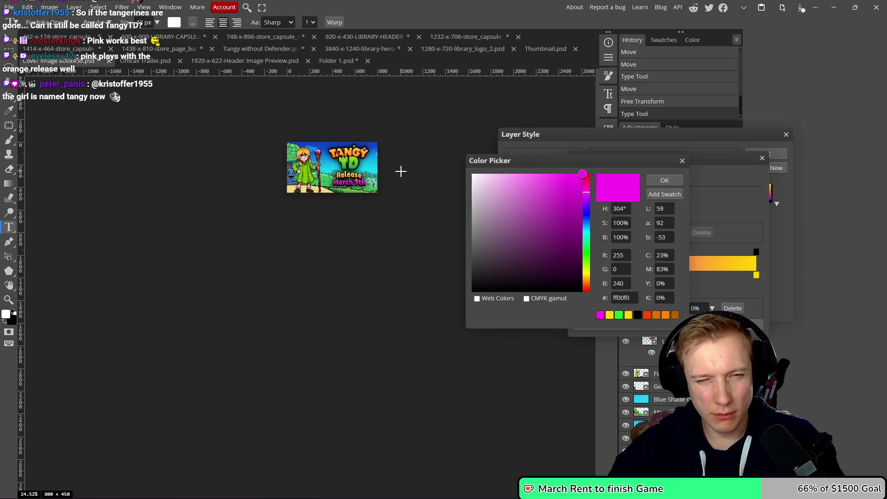
scroll(401, 171, up, 3)
click(663, 179)
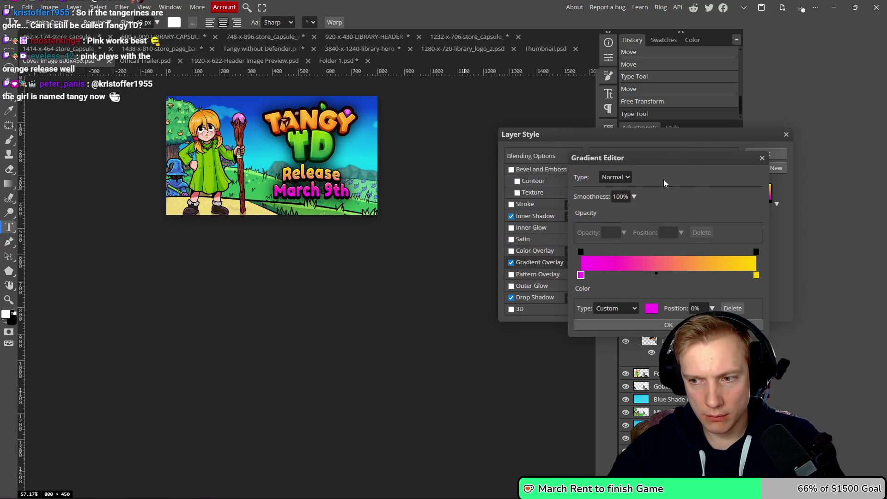
click(676, 324)
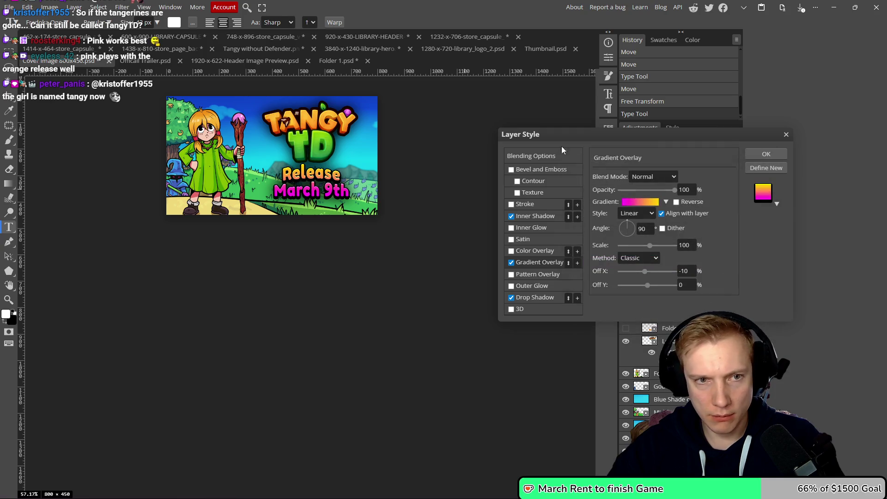
click(762, 156)
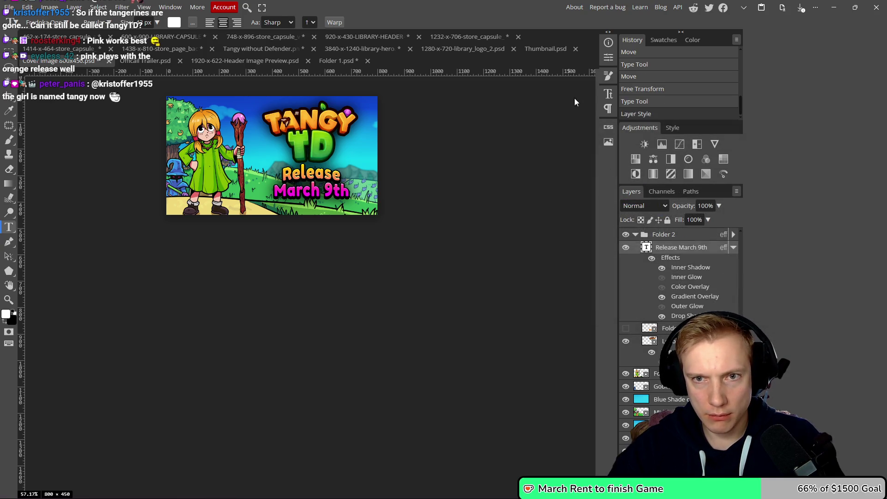
- Raise the Release March 9th text's tracking to 96% in the Character panel
click(607, 95)
scroll(558, 75, up, 10)
scroll(556, 82, up, 8)
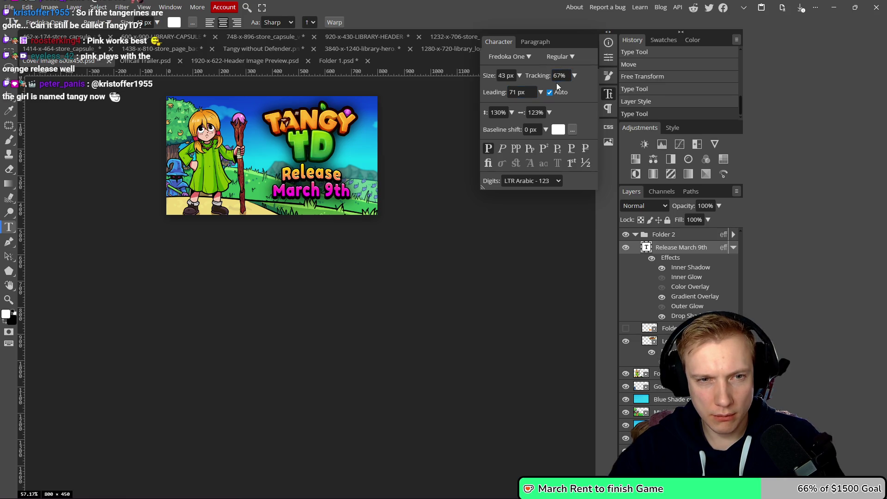
scroll(560, 75, up, 4)
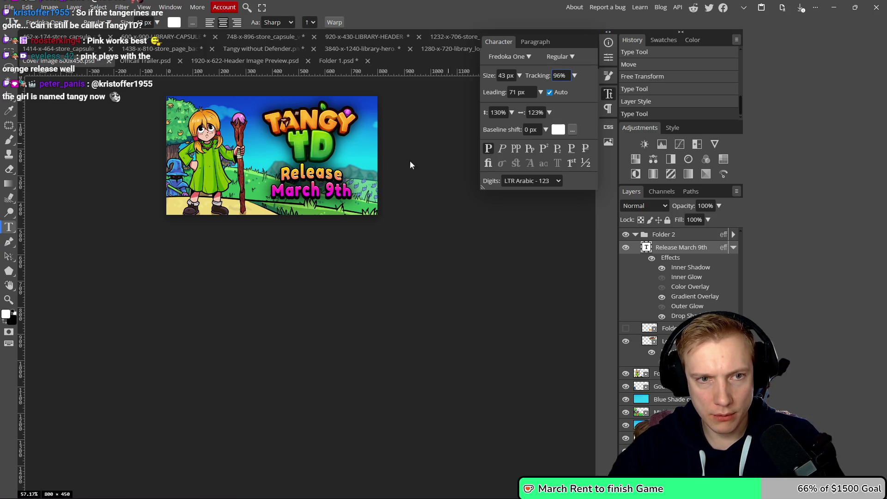
scroll(411, 164, down, 4)
scroll(409, 169, up, 9)
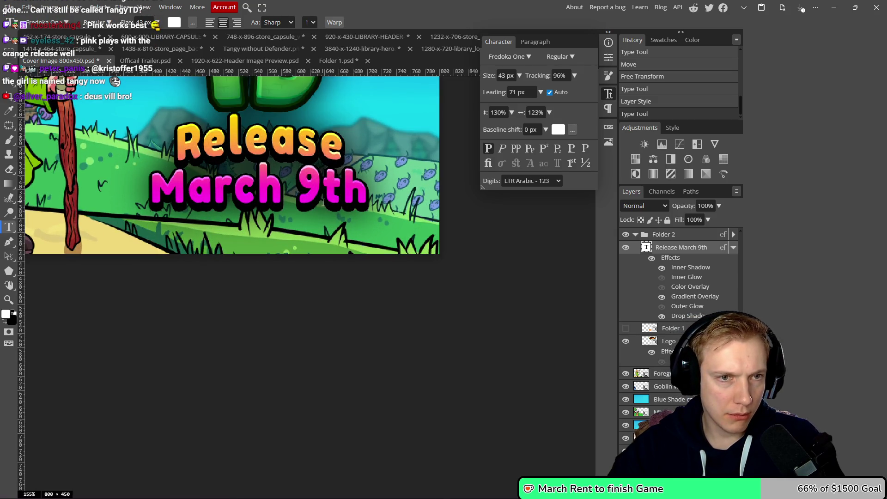
scroll(351, 197, down, 5)
scroll(354, 198, down, 1)
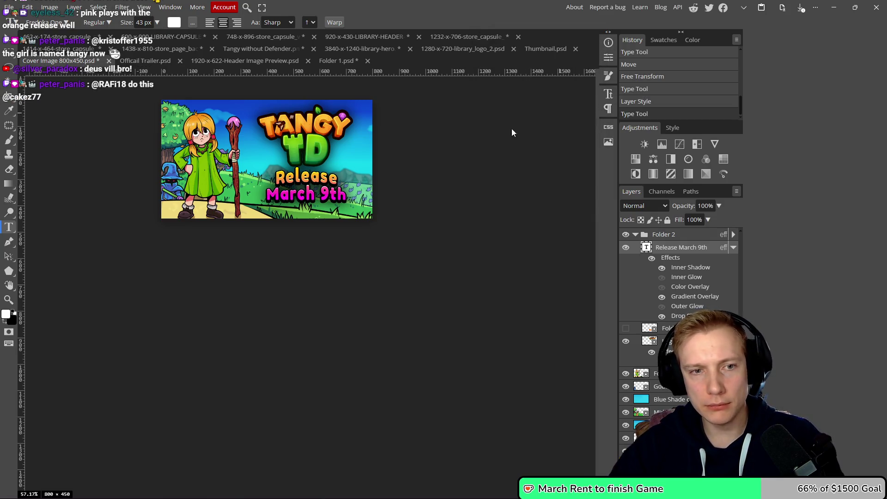
scroll(295, 199, up, 5)
scroll(401, 263, up, 2)
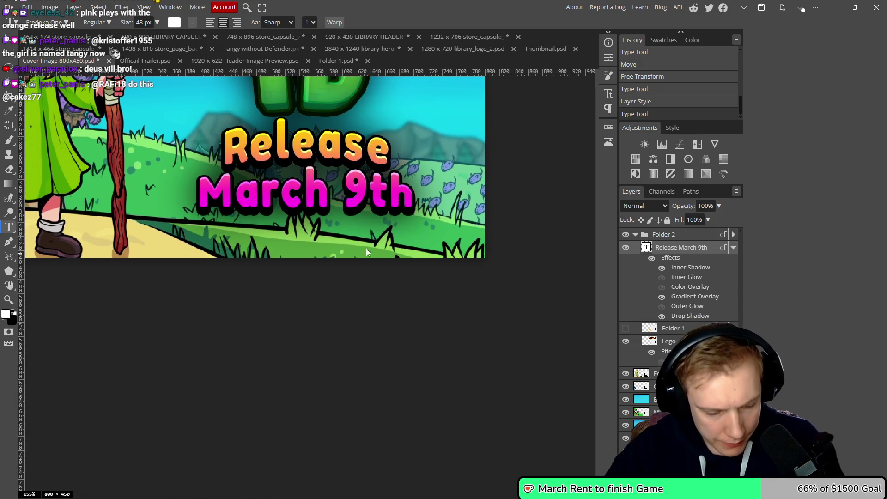
- Nudge the Release March 9th text slightly down using the Move tool
key(v)
key(Down)
key(Down)
key(Down)
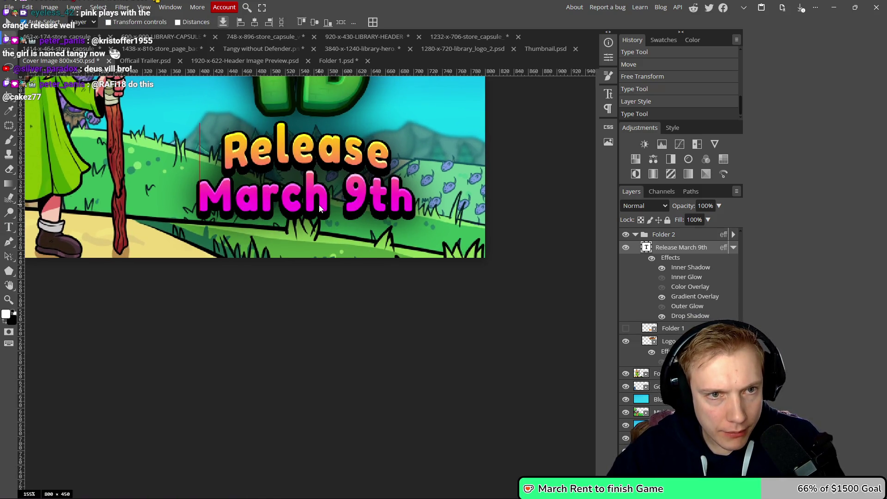
scroll(361, 178, down, 10)
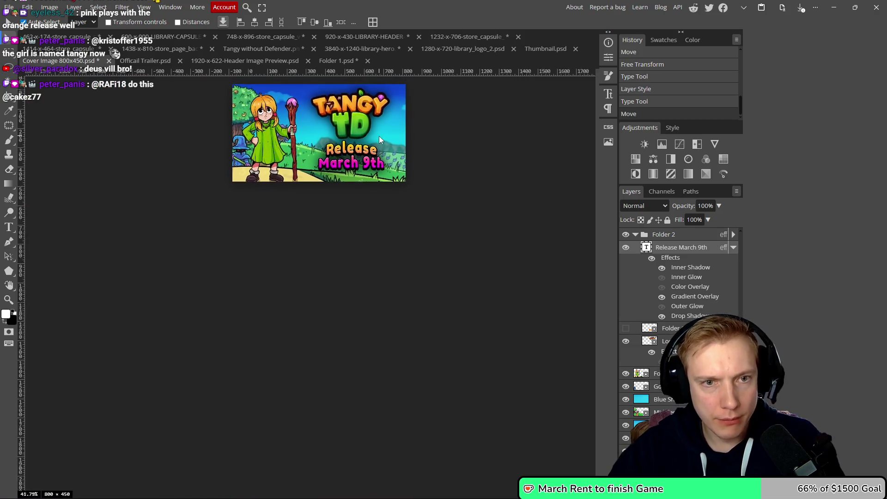
scroll(387, 134, up, 1)
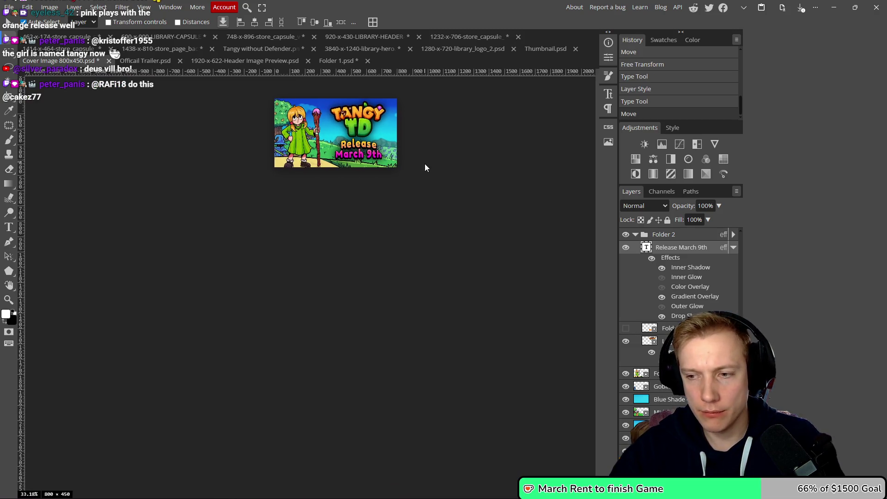
drag(424, 166, 410, 188)
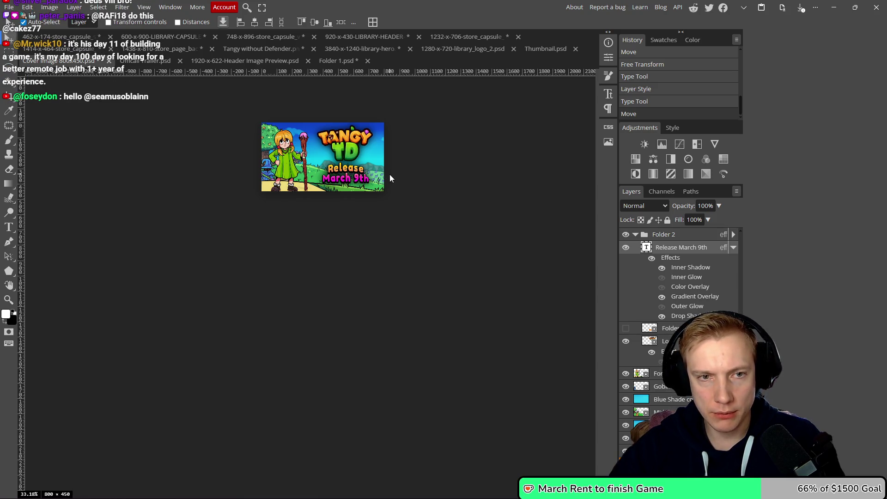
scroll(370, 134, up, 3)
scroll(370, 134, up, 6)
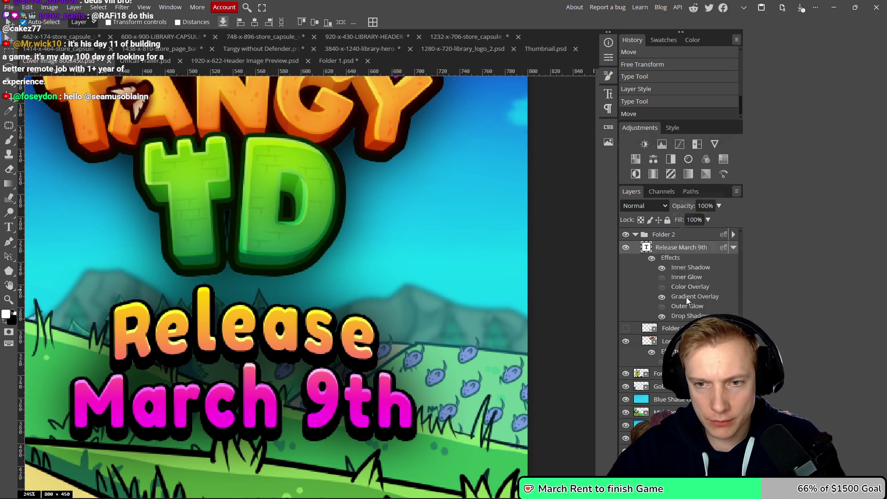
- Try pale pink and purple for the gradient's stop, settling on magenta #f000ff
double_click(686, 296)
click(640, 202)
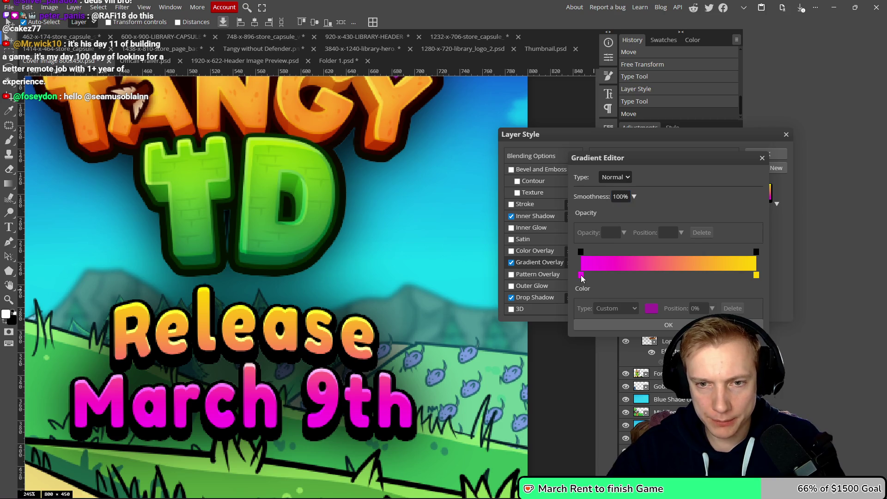
click(651, 308)
drag(428, 154, 419, 223)
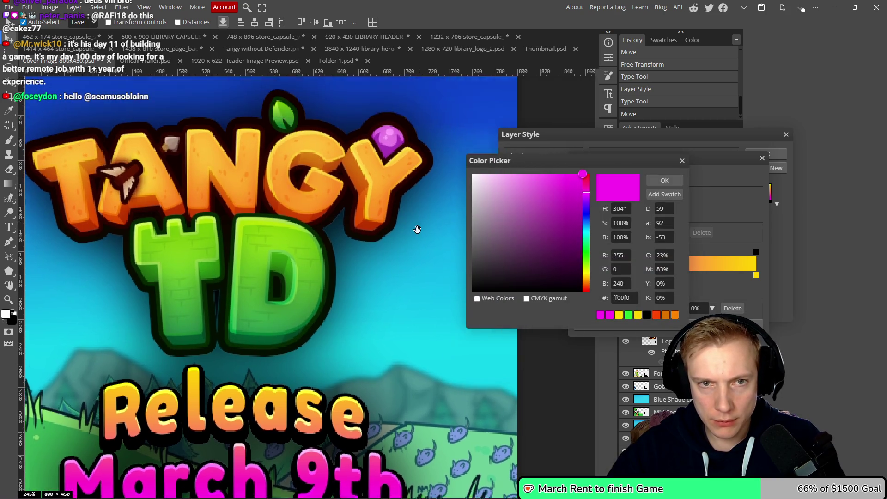
click(518, 183)
mouse_move(375, 264)
mouse_down()
mouse_move(374, 154)
mouse_move(376, 264)
mouse_up()
click(551, 208)
drag(384, 301, 391, 192)
click(574, 198)
mouse_move(581, 197)
mouse_down()
mouse_move(601, 190)
mouse_move(605, 163)
mouse_up()
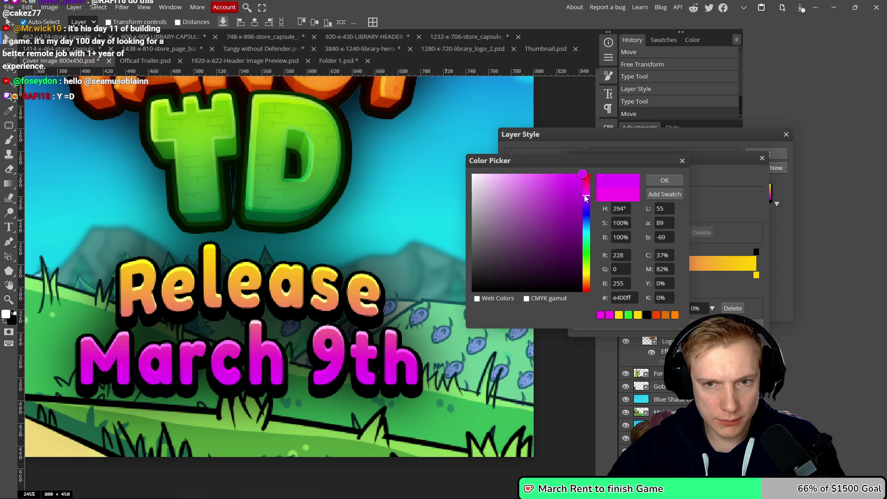
click(587, 194)
click(587, 197)
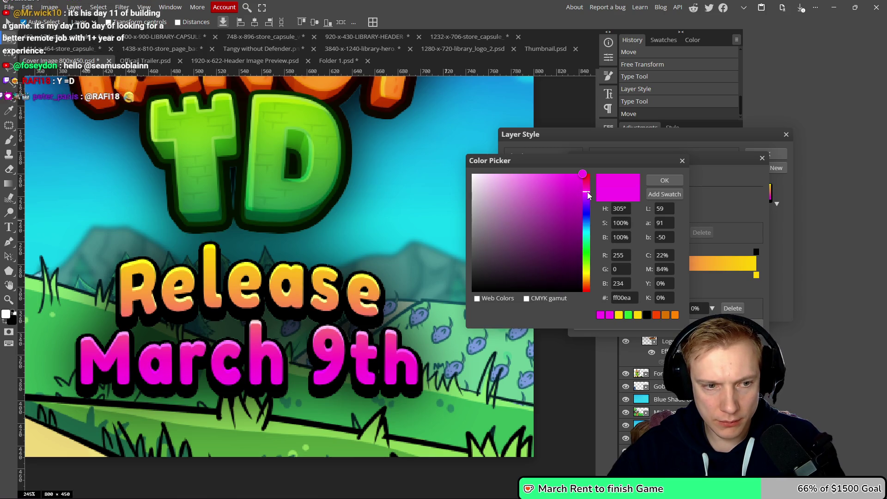
- Close the colour, gradient and layer style dialogs, fit the canvas and save the document
click(682, 160)
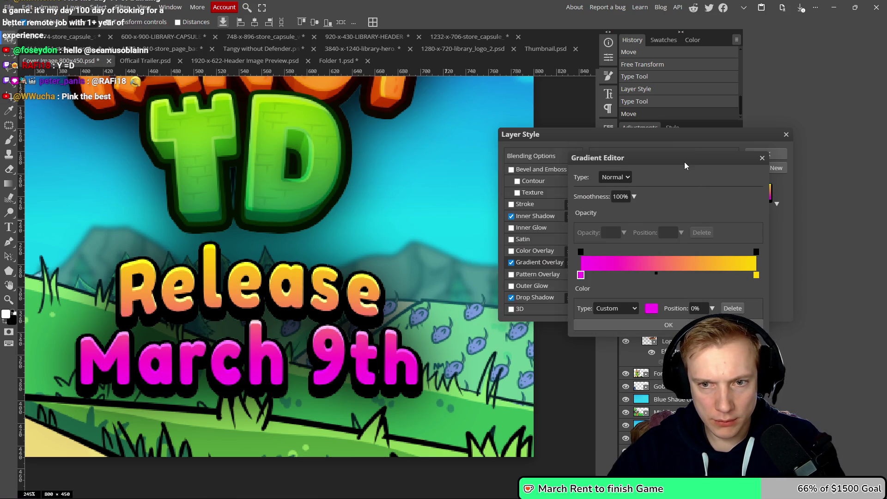
click(762, 160)
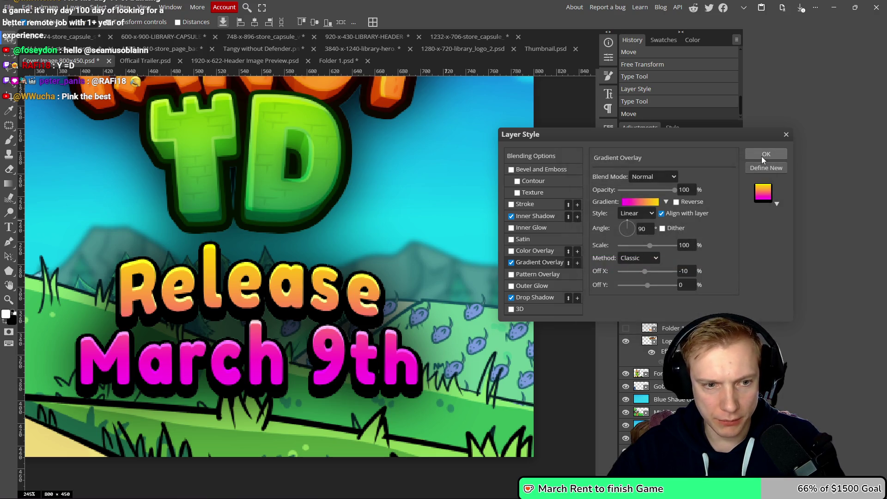
click(785, 135)
scroll(426, 204, down, 10)
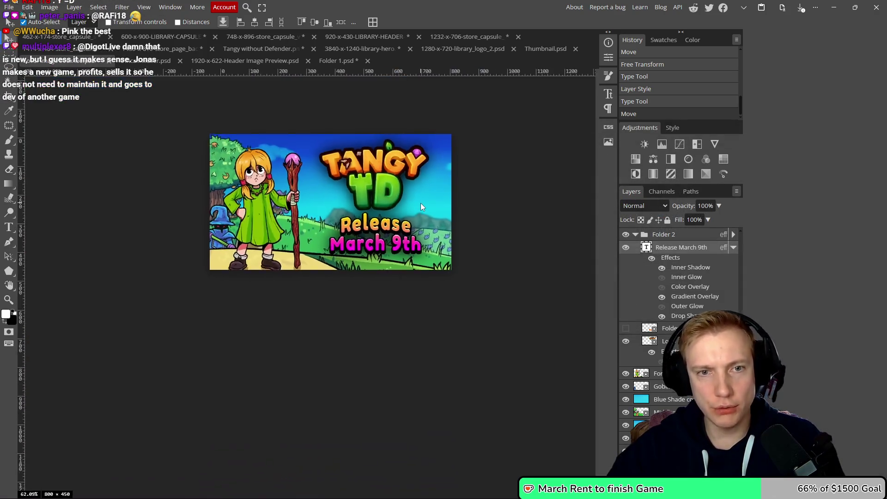
scroll(426, 209, up, 2)
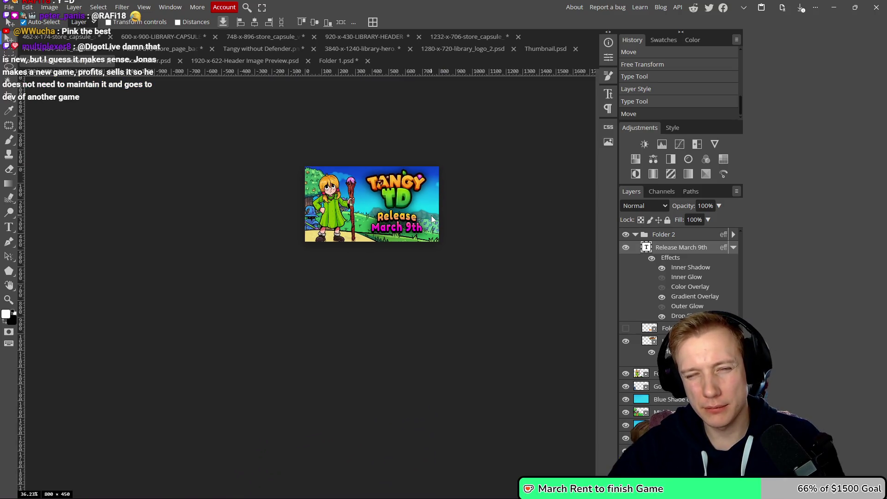
scroll(414, 231, down, 5)
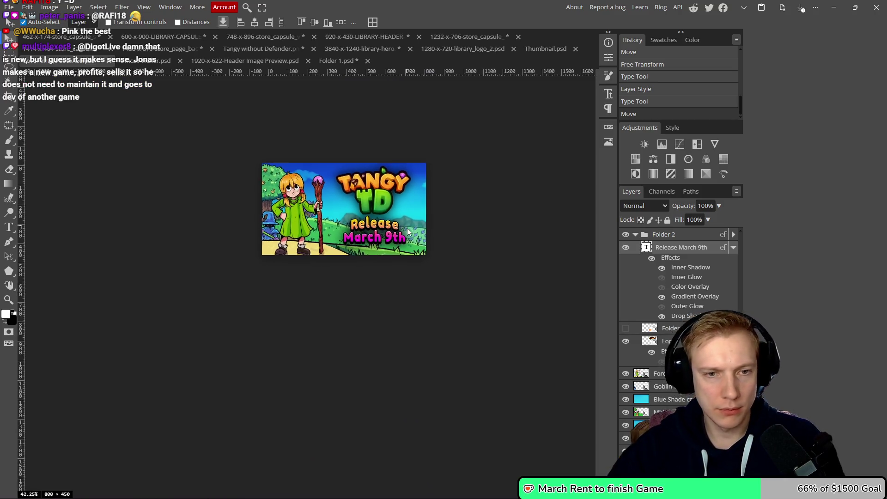
scroll(407, 236, down, 2)
scroll(407, 243, up, 5)
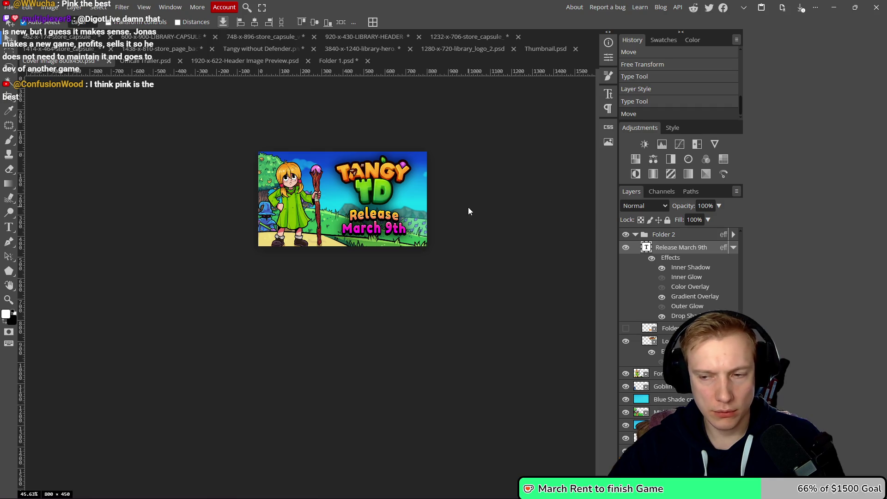
drag(472, 212, 454, 219)
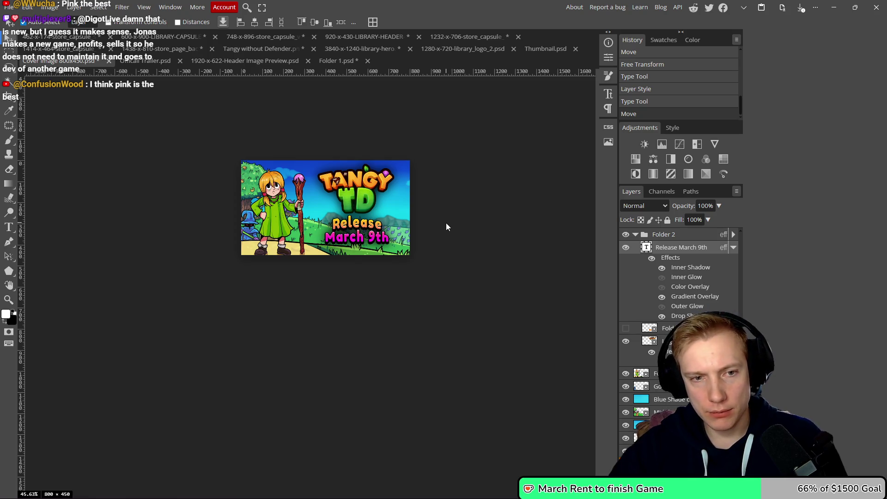
key(ctrl+s)
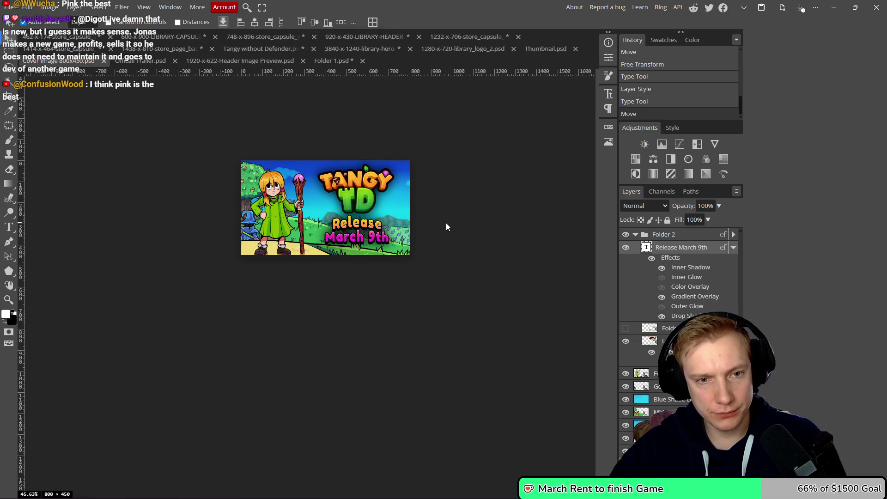
key(ctrl+alt+shift+s)
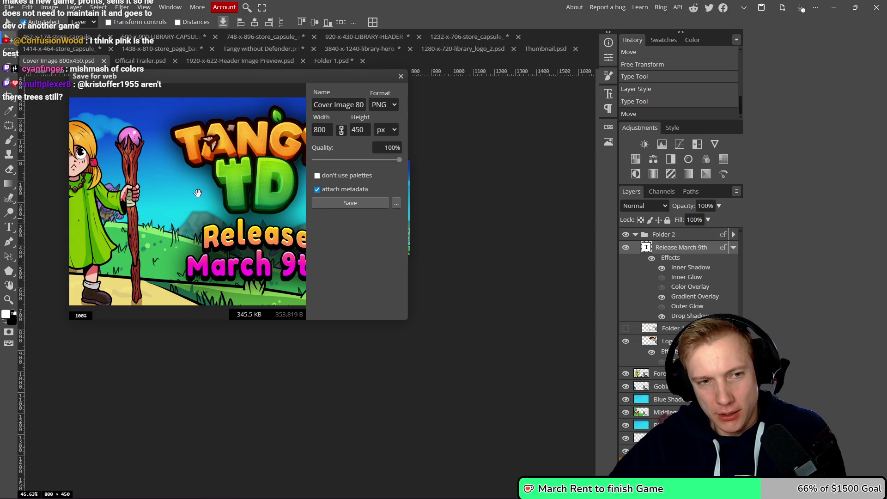
- Export the cover as PNG '800-x-450-Cover Image Release Announcement' into the Posts folder
click(353, 204)
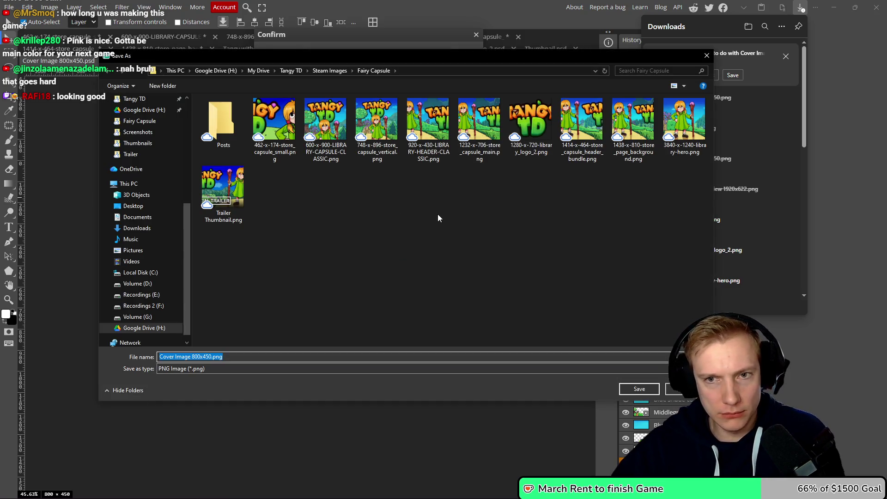
double_click(224, 127)
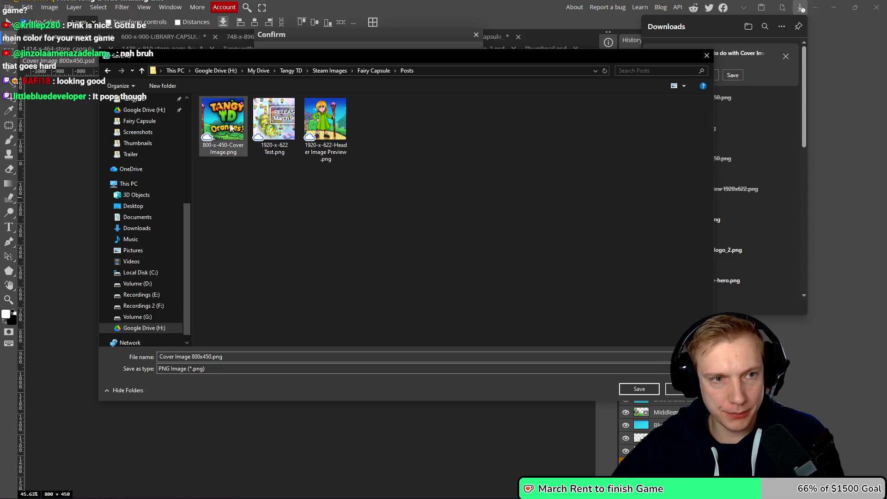
click(226, 125)
double_click(240, 356)
click(241, 356)
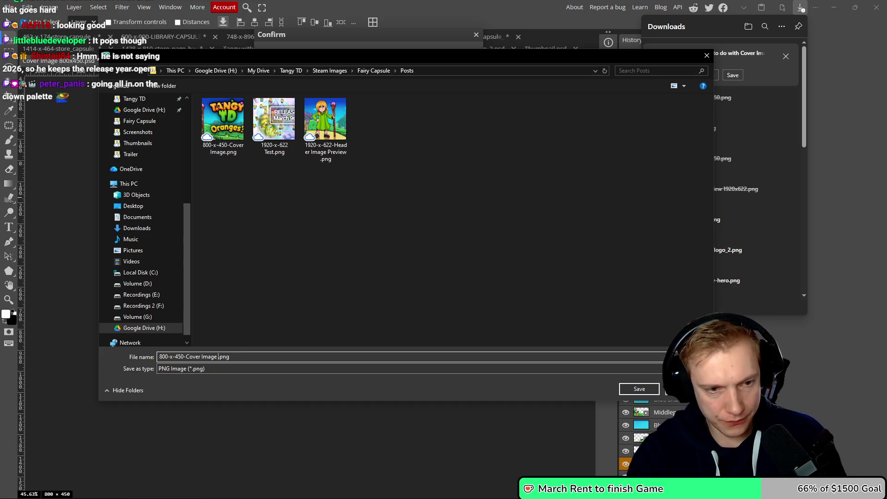
text(Release Anno)
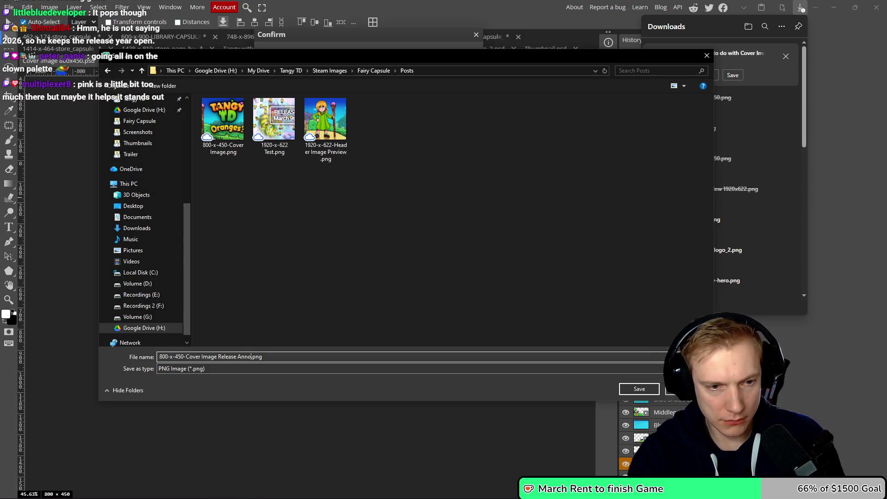
text(ent)
key(Return)
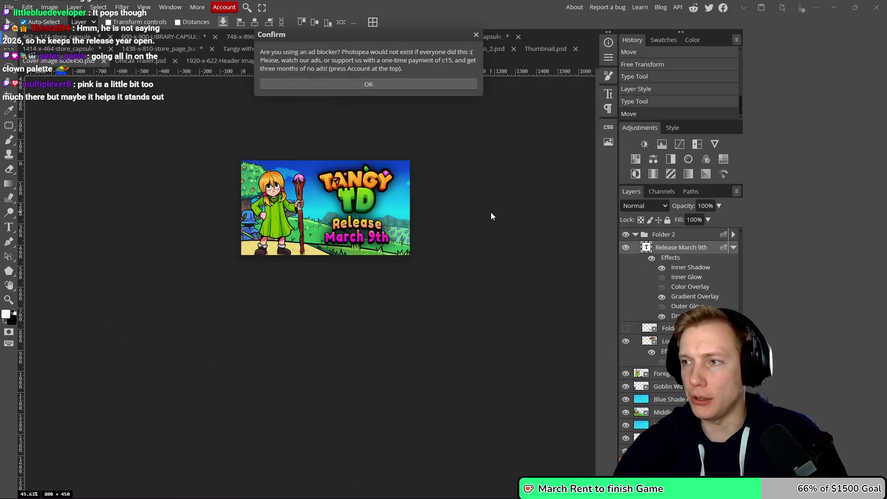
key(alt+Tab)
scroll(439, 267, up, 10)
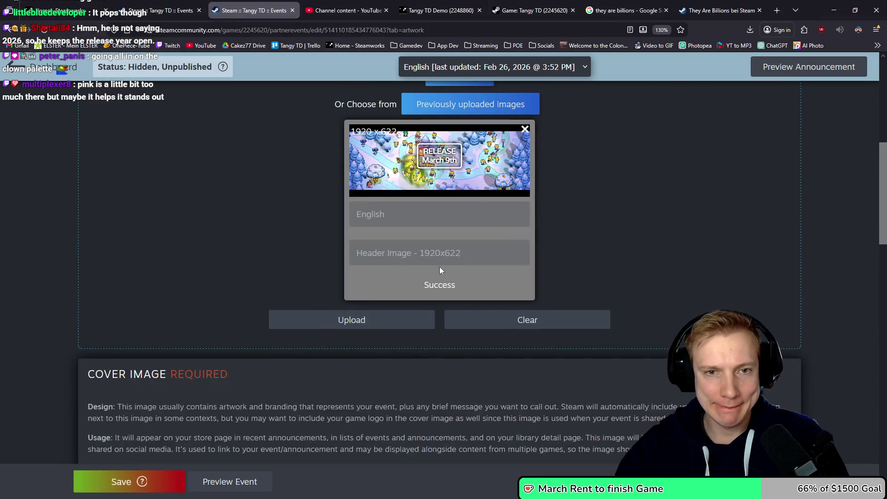
- Upload the Release Announcement PNG from the Posts folder as the event's 800x450 cover image
click(468, 341)
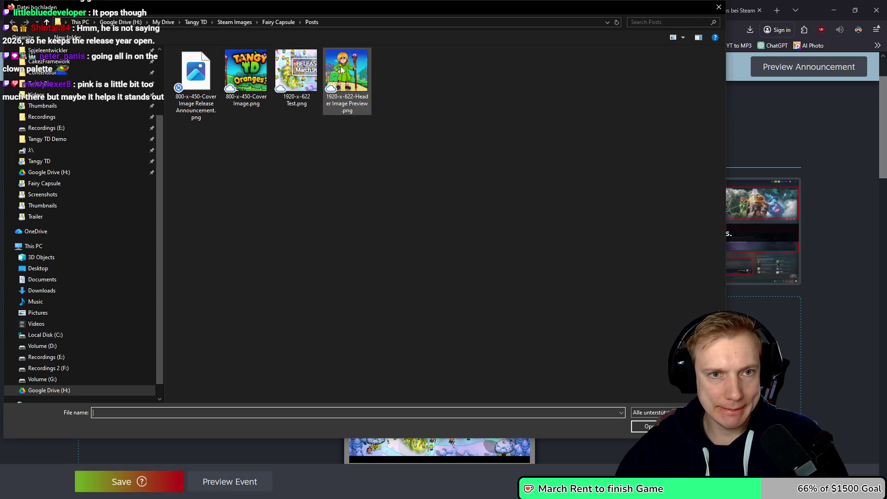
double_click(208, 73)
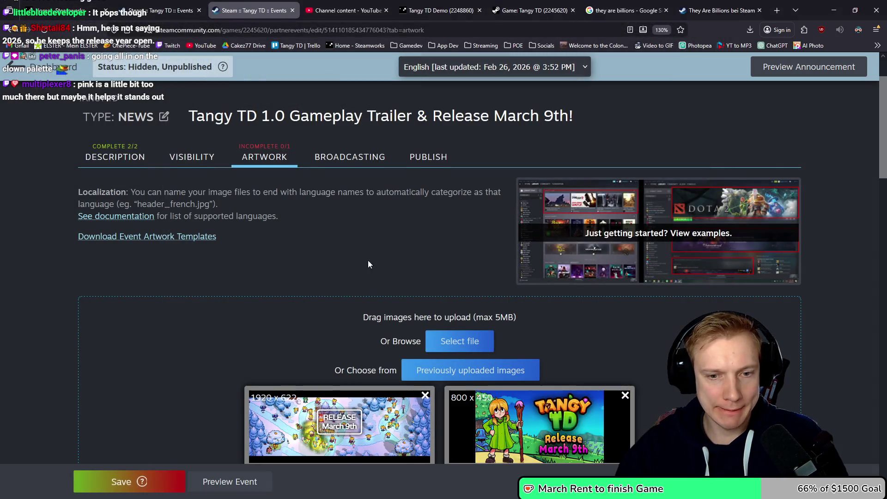
scroll(367, 262, down, 3)
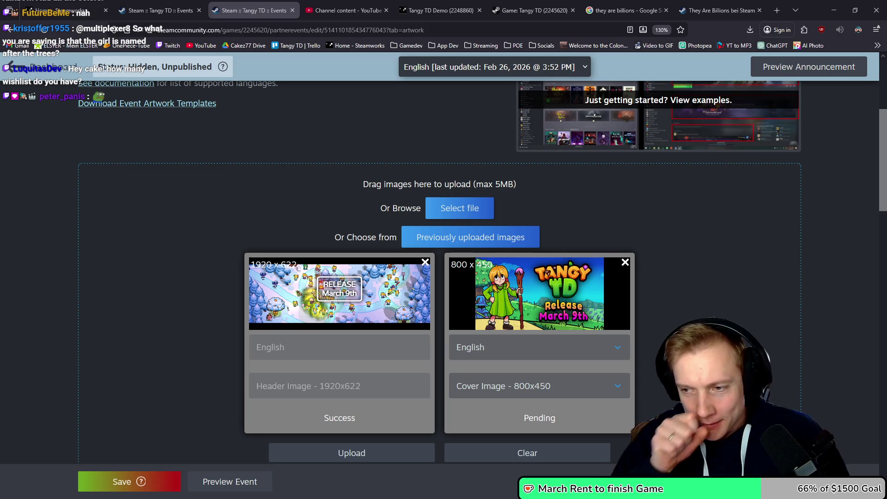
click(509, 5)
- Scroll the Tangy TD sales report down to the Wishlists row and highlight the 4,222 count
scroll(444, 146, down, 3)
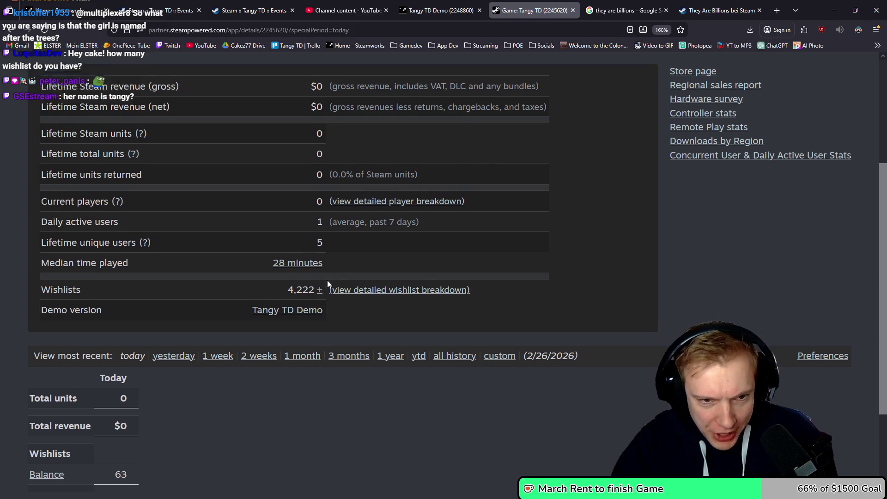
scroll(308, 186, down, 3)
double_click(315, 164)
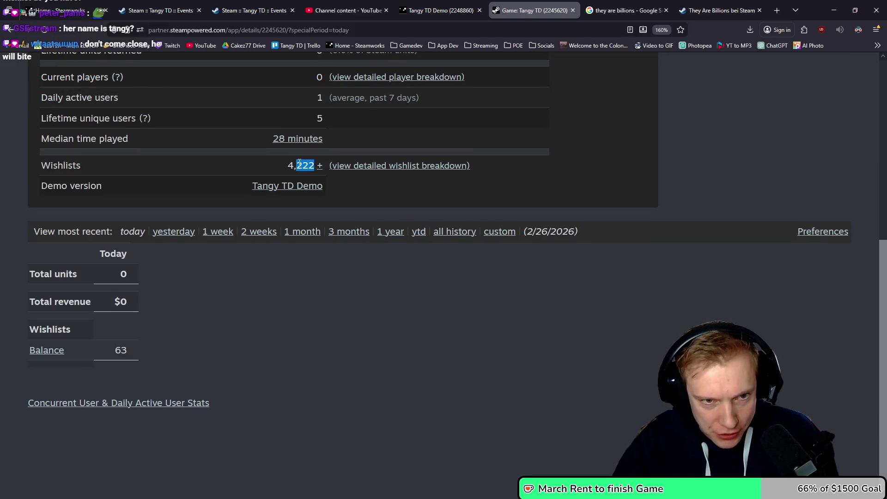
click(322, 277)
drag(287, 165, 303, 165)
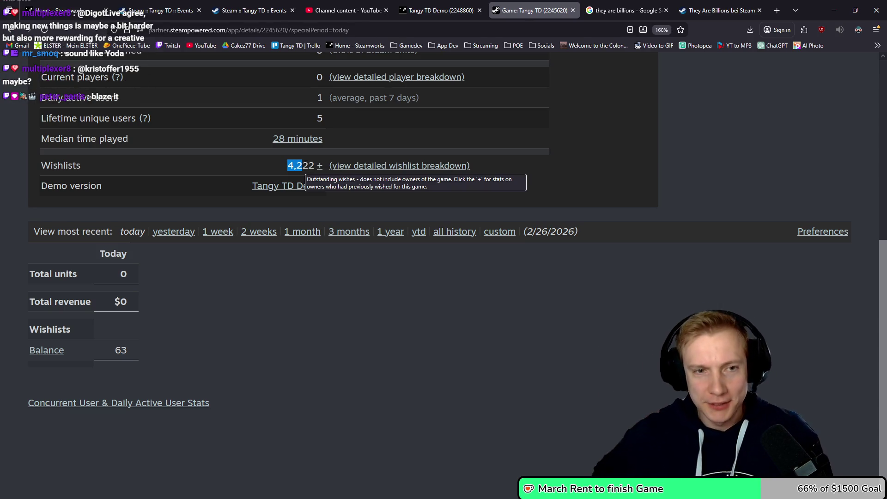
click(346, 10)
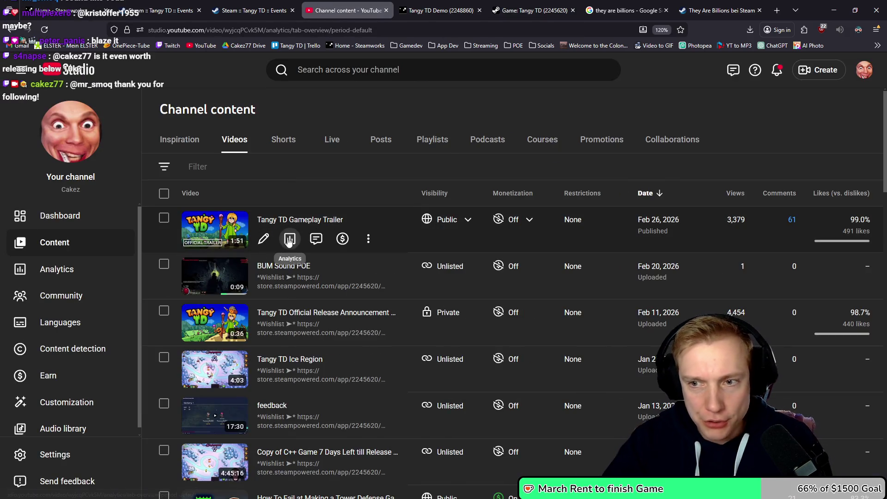
- Open analytics for the Tangy TD Gameplay Trailer to see its 4,016 views
click(289, 238)
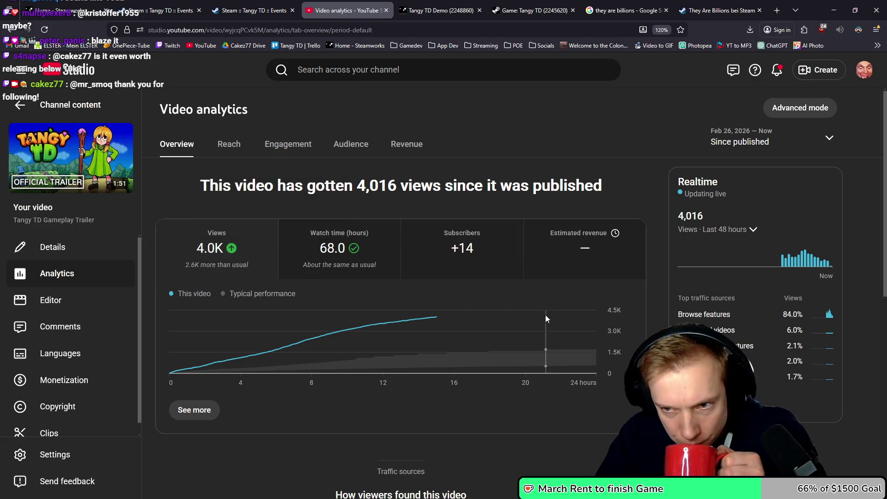
mouse_move(545, 318)
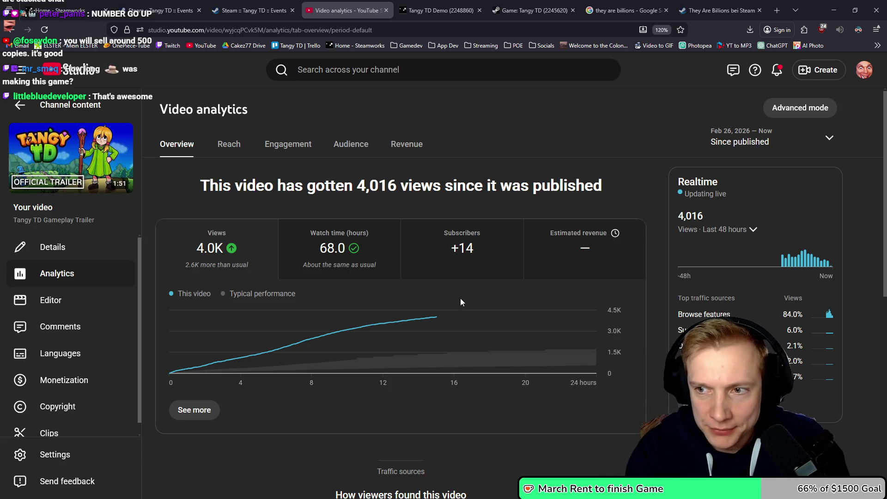
key(XF86Calculator)
- Work out 500 × 7, then 500 × 8 = 4,000 in the Calculator
text(50)
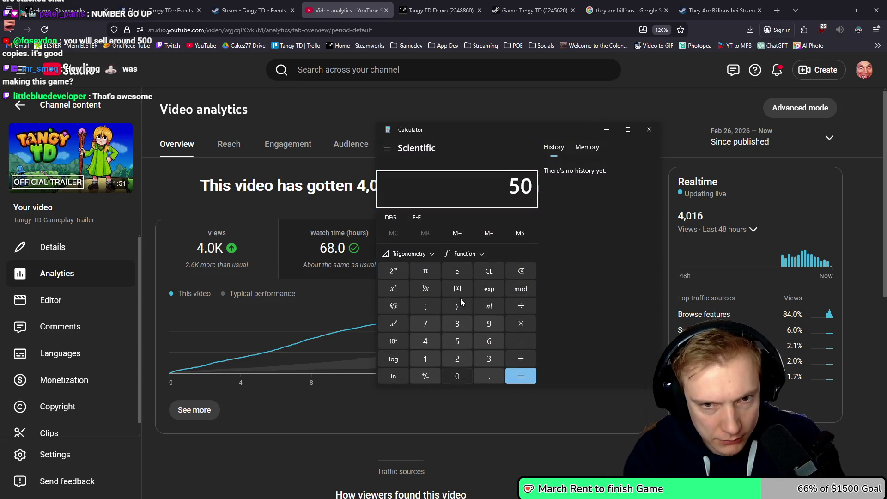
text(0)
text(*7)
key(Return)
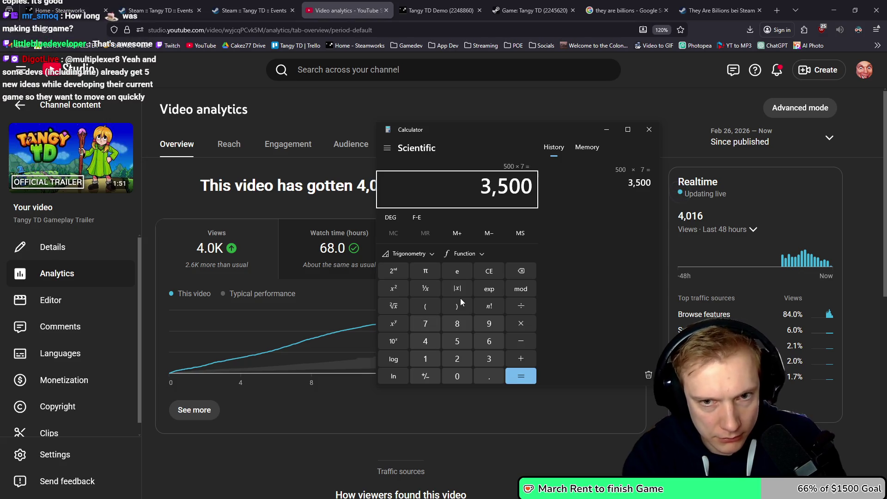
click(649, 130)
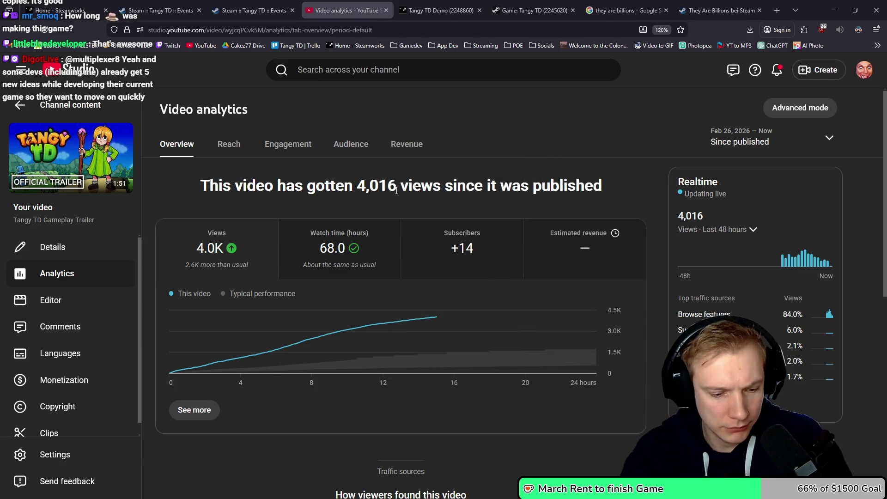
key(XF86Calculator)
text(5)
key(BackSpace)
key(Escape)
text(500)
key(asterisk)
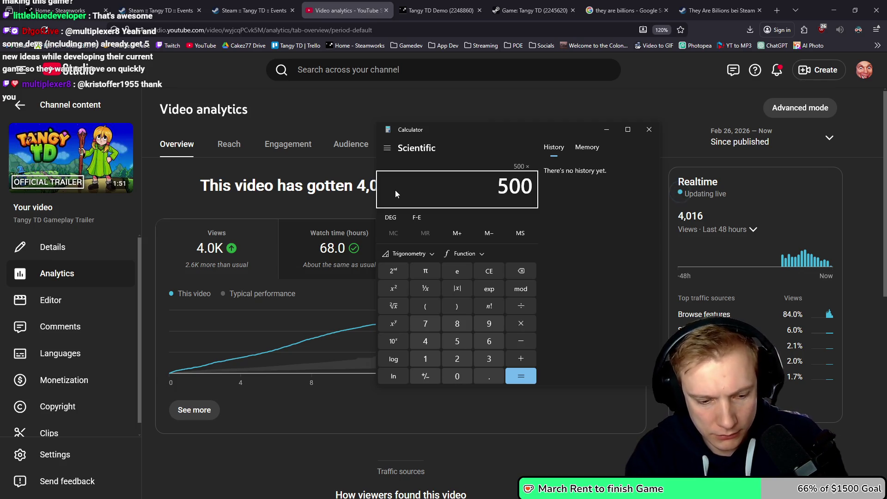
text(8)
key(Return)
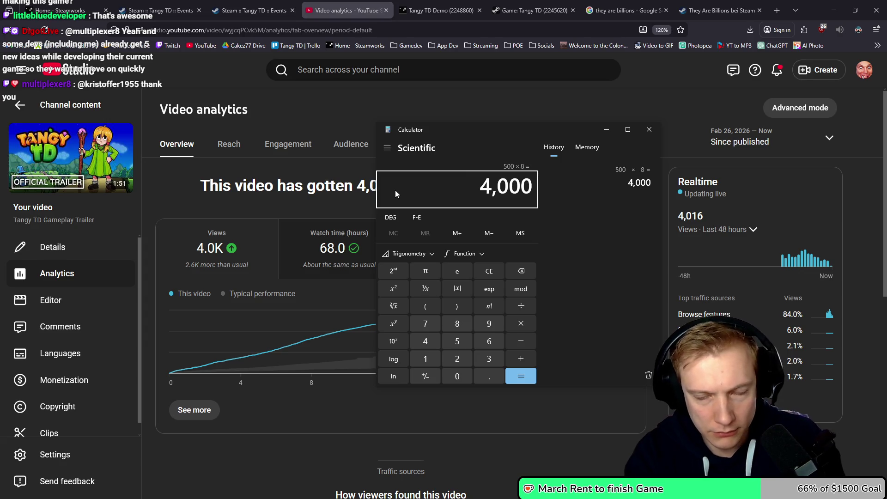
click(648, 130)
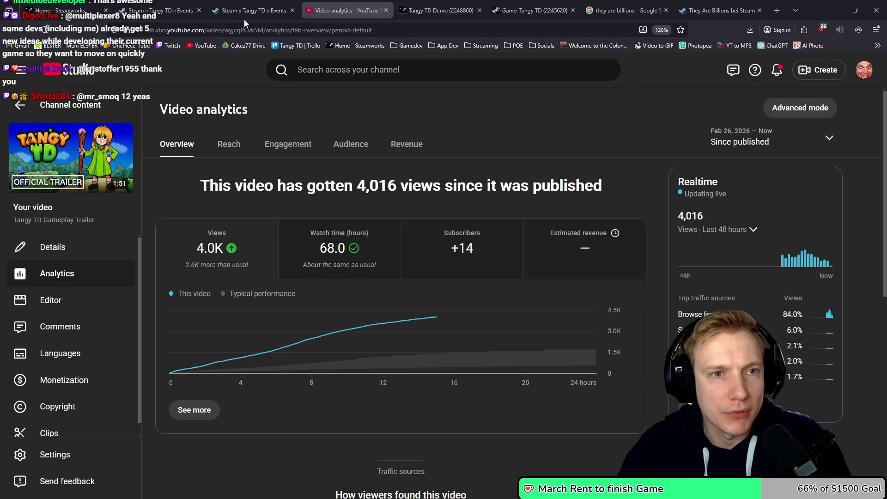
- Cycle the browser tabs back to the Steam event artwork page, then switch to Photopea
click(425, 11)
click(345, 10)
click(252, 10)
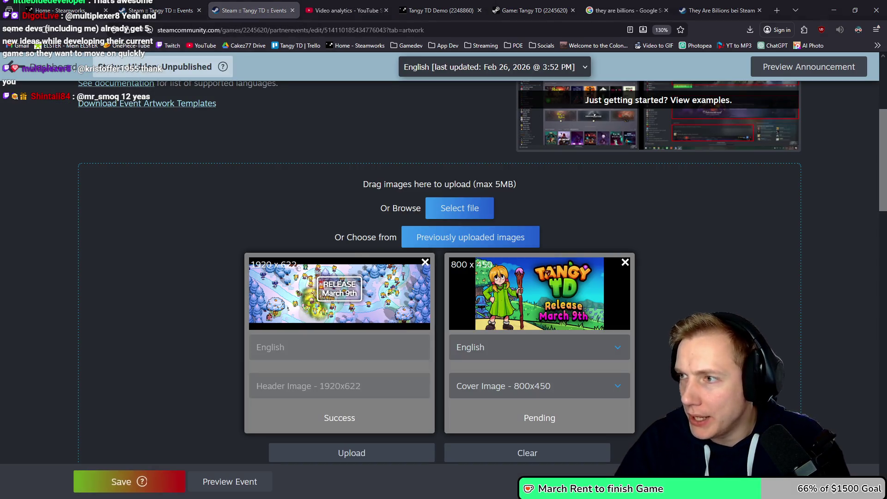
key(alt+Tab)
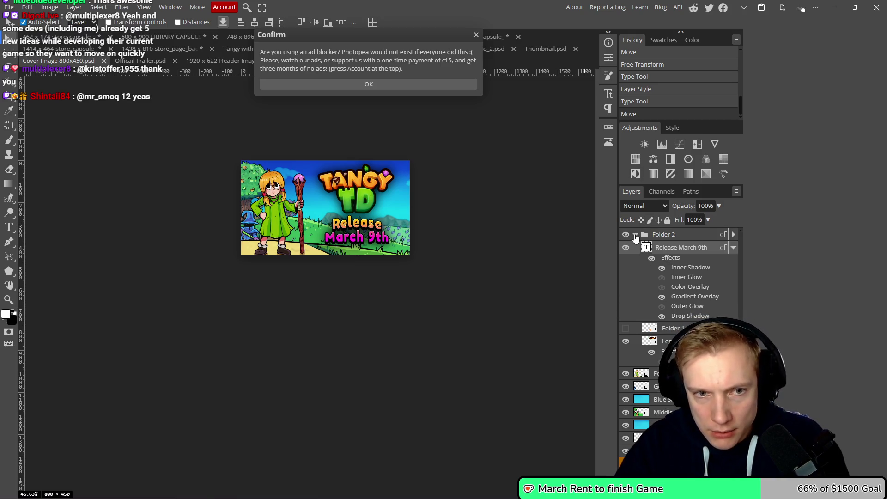
- Copy the Release March 9th text layer into the header and place it over the centre box
click(635, 235)
click(636, 235)
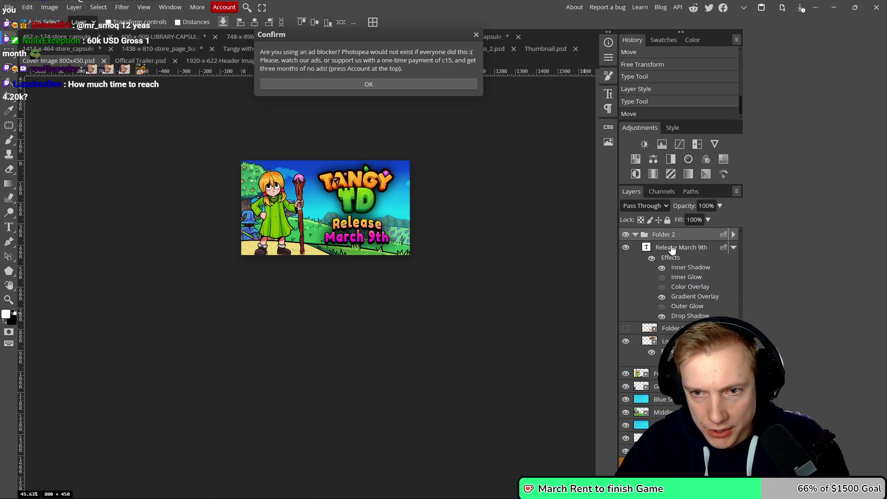
click(672, 248)
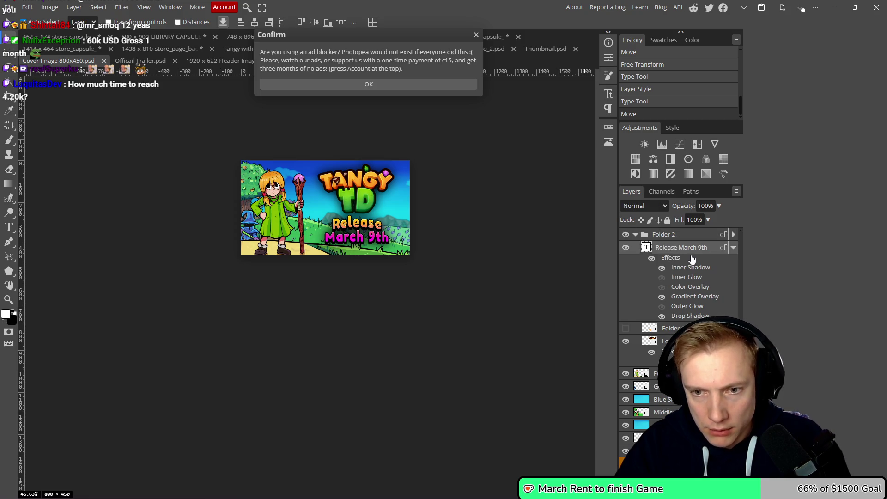
click(476, 37)
drag(406, 175, 427, 191)
drag(205, 254, 297, 234)
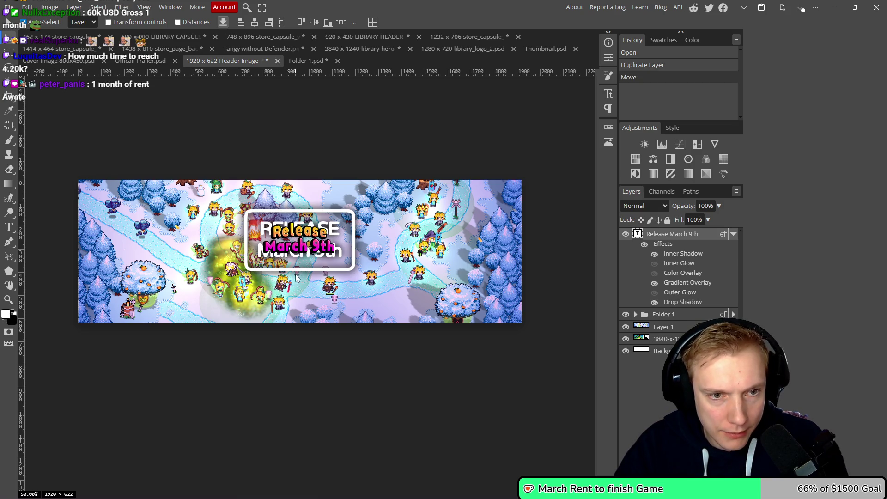
- Enlarge the lettering to 56 px and move its layer into Folder 1
scroll(296, 277, up, 5)
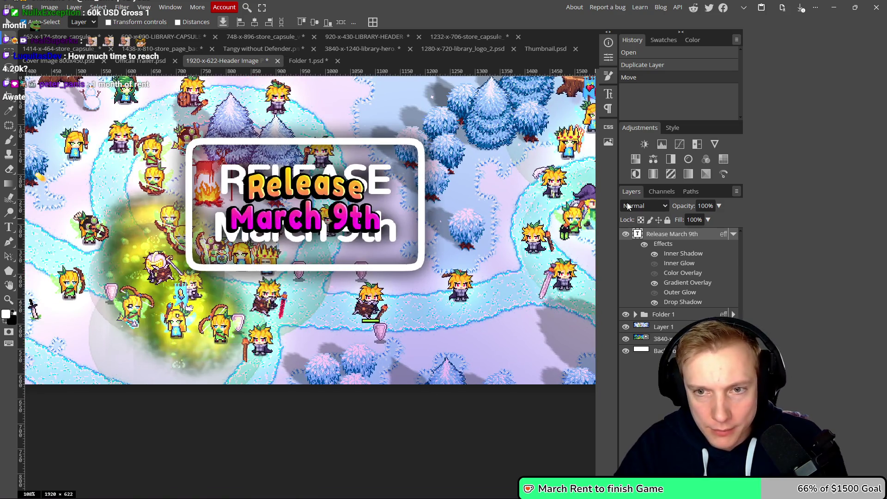
key(t)
scroll(146, 22, up, 2)
scroll(146, 22, up, 4)
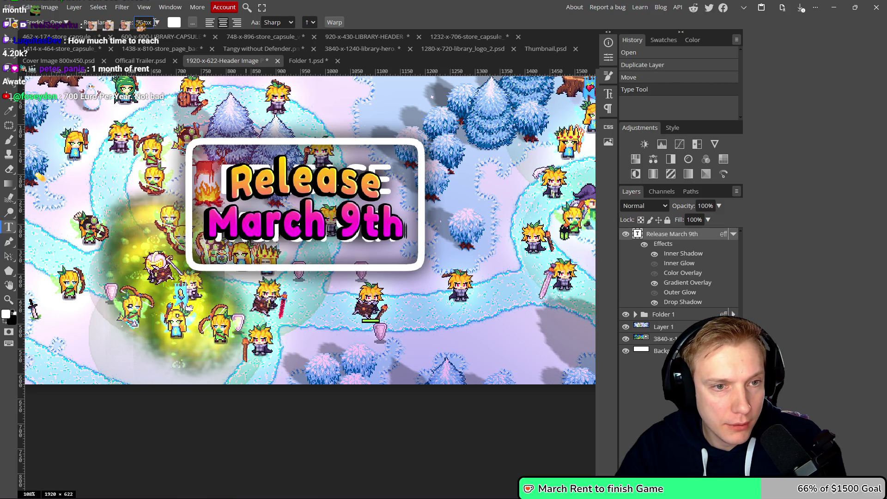
scroll(452, 186, down, 5)
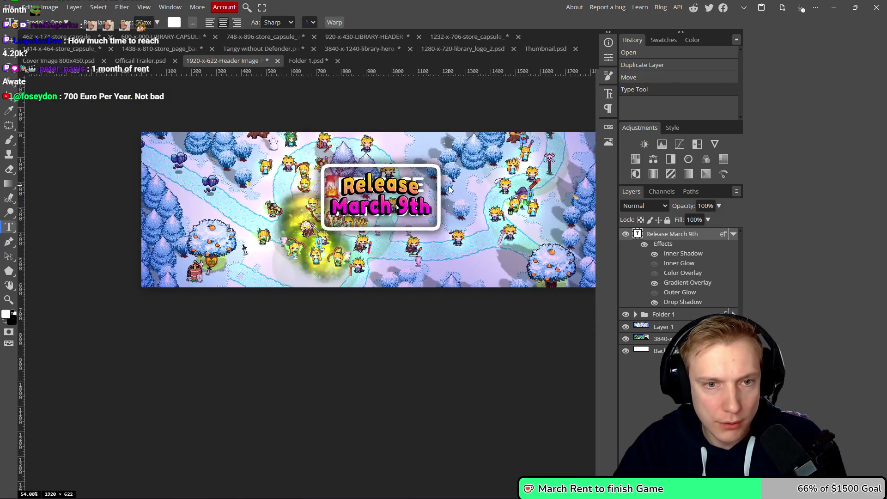
scroll(450, 188, up, 1)
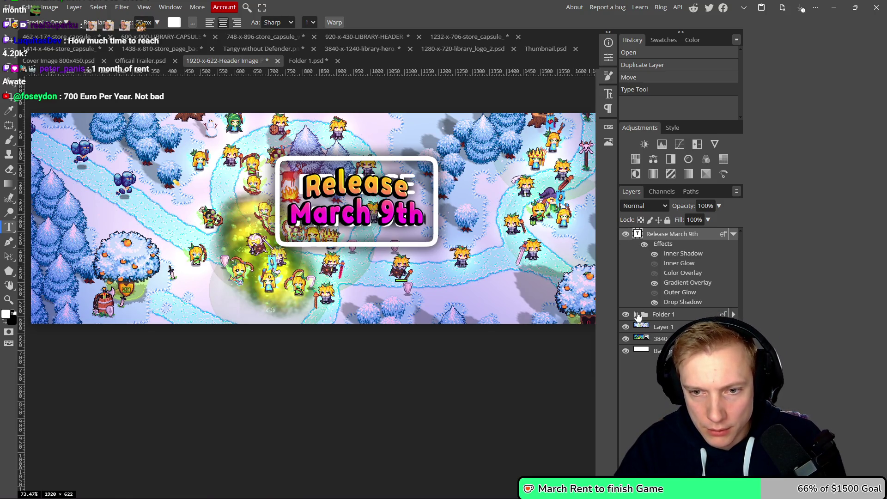
click(635, 314)
drag(661, 237, 660, 316)
- Hide the old RELEASE text layer and toggle the new text's drop shadow to compare
click(626, 326)
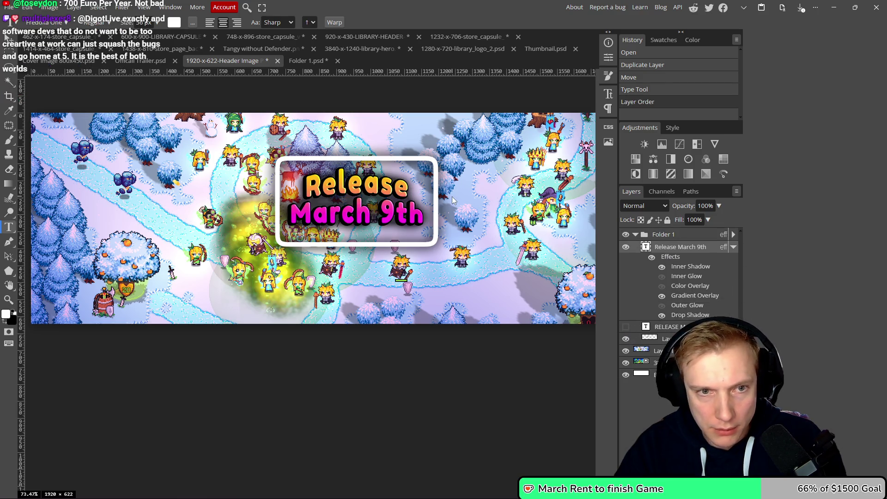
scroll(453, 198, down, 4)
scroll(453, 198, up, 5)
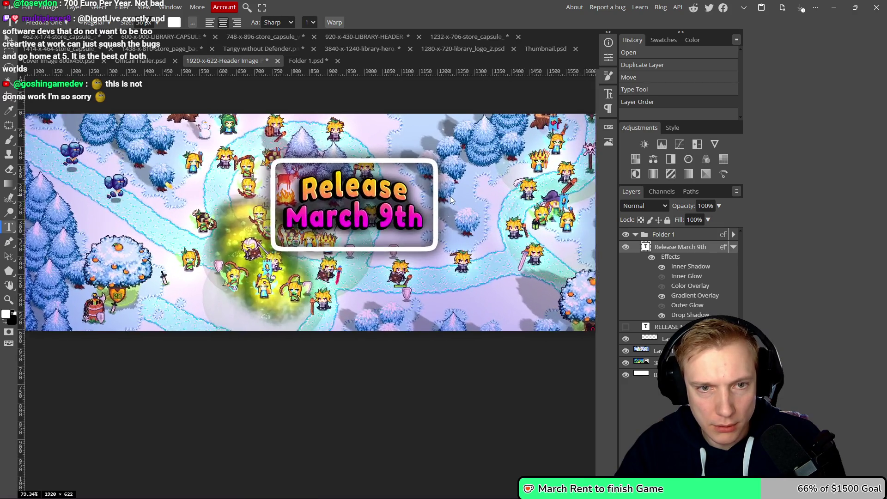
scroll(450, 199, up, 1)
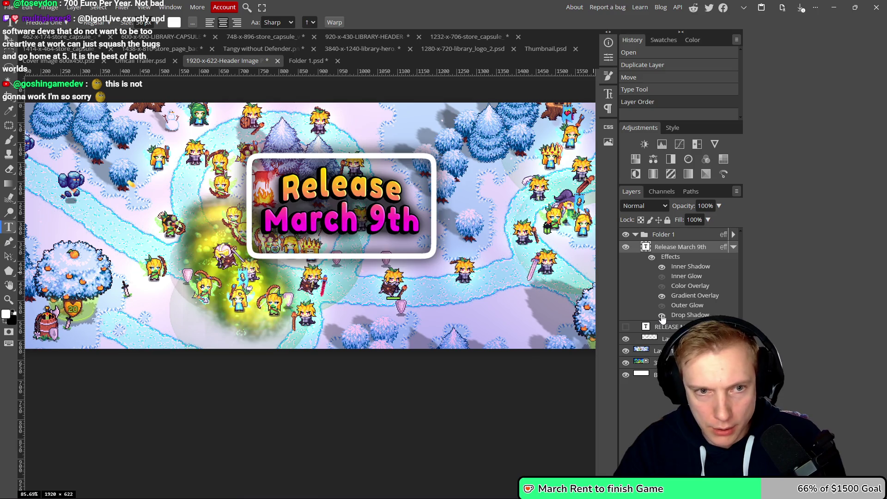
click(661, 315)
click(661, 315)
click(662, 316)
click(661, 316)
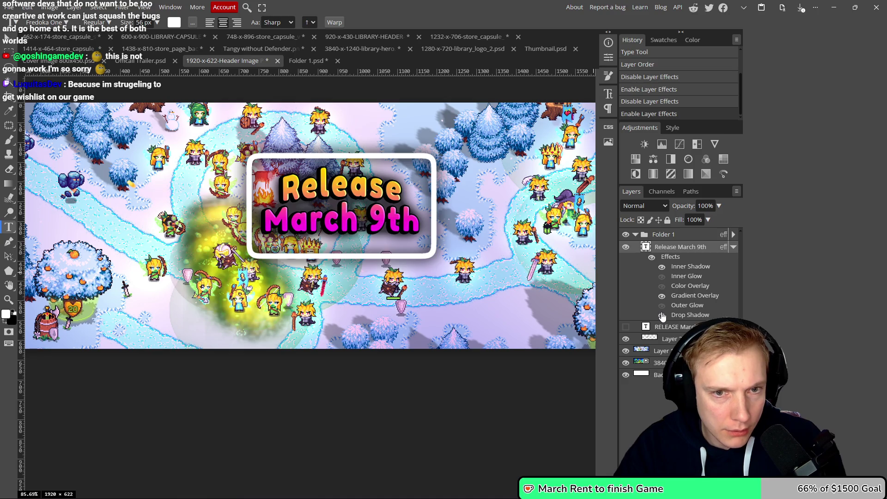
- Change the angle of the text's Drop Shadow
double_click(688, 315)
click(626, 200)
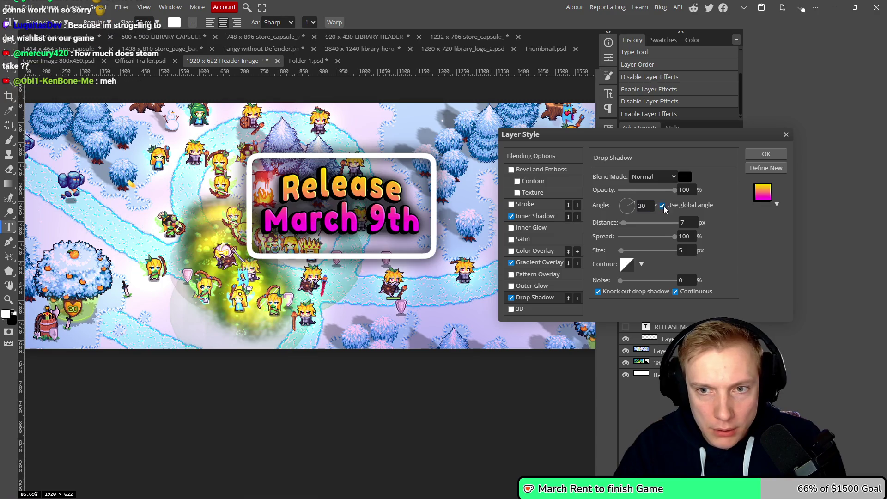
click(626, 200)
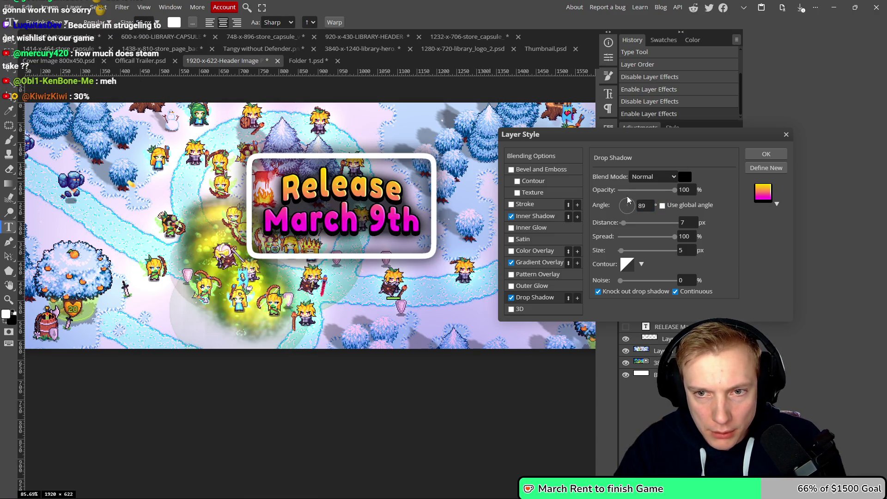
click(749, 156)
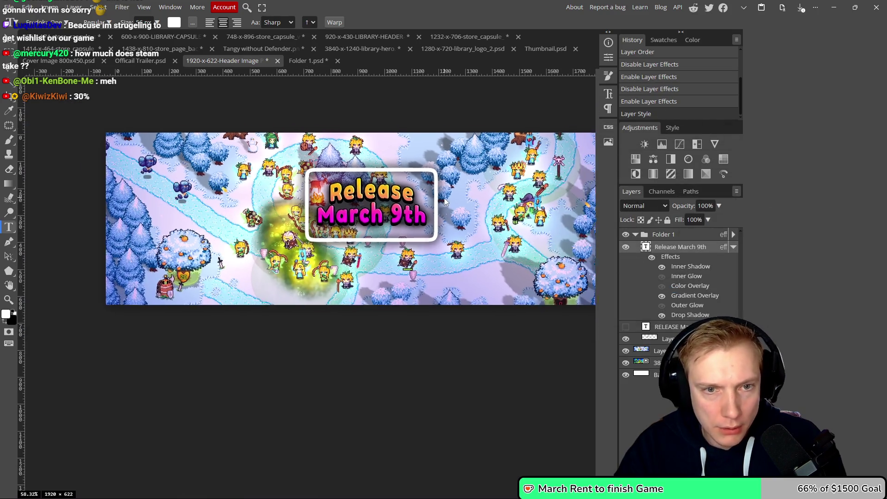
- Copy the text's effects onto the frame layer and disable its white Color Overlay
scroll(445, 203, down, 3)
scroll(444, 203, up, 4)
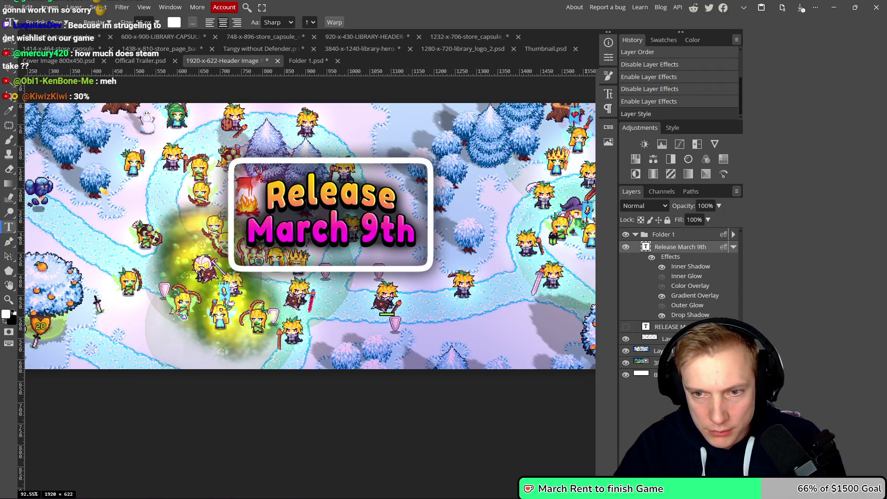
double_click(667, 338)
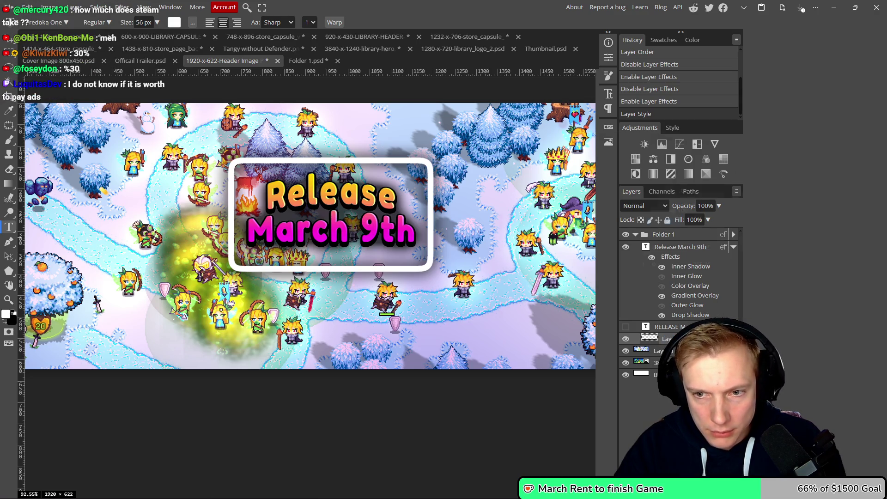
drag(778, 133, 443, 125)
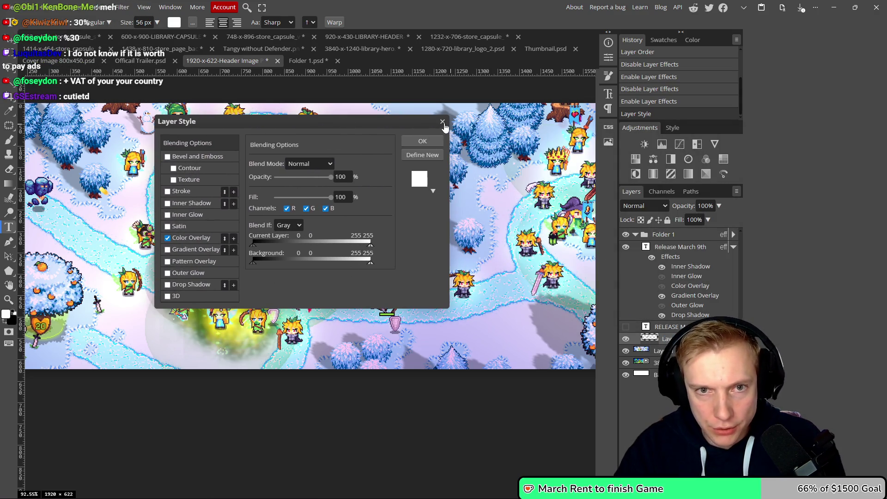
click(442, 122)
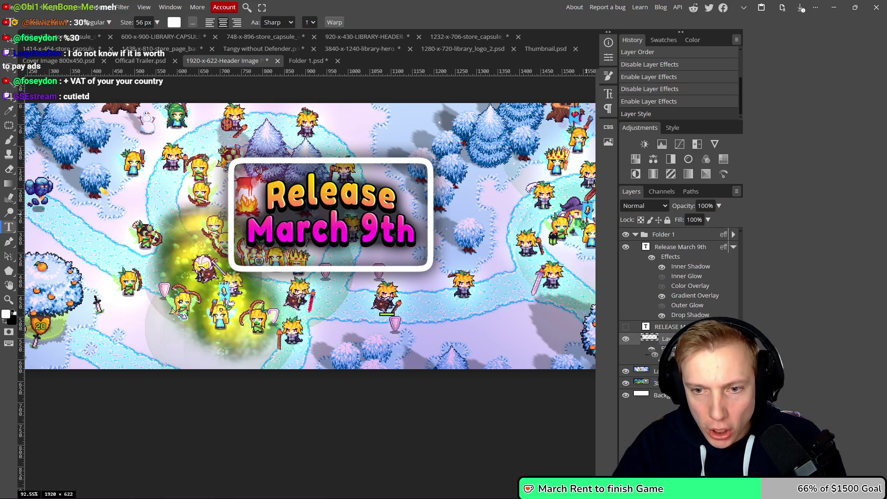
drag(654, 354, 661, 344)
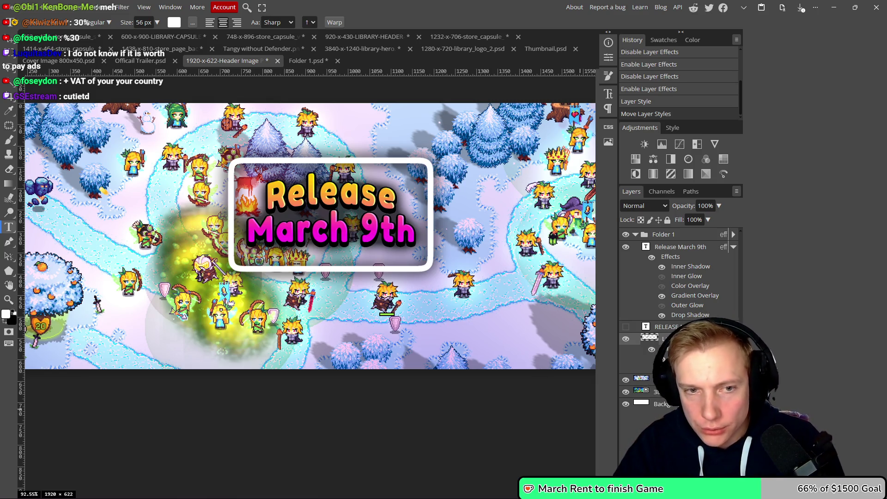
click(651, 349)
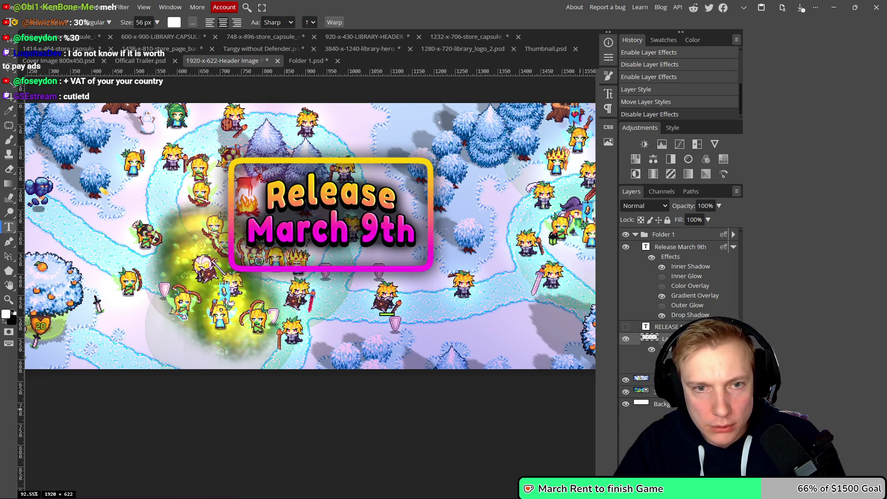
- Copy the text's Drop Shadow onto the frame layer and open the frame's layer style
scroll(452, 232, down, 5)
scroll(452, 232, up, 2)
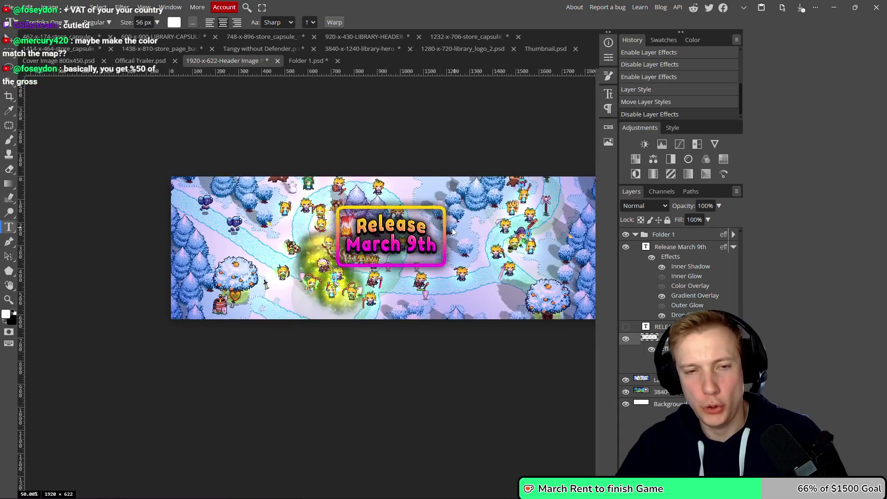
scroll(452, 233, up, 4)
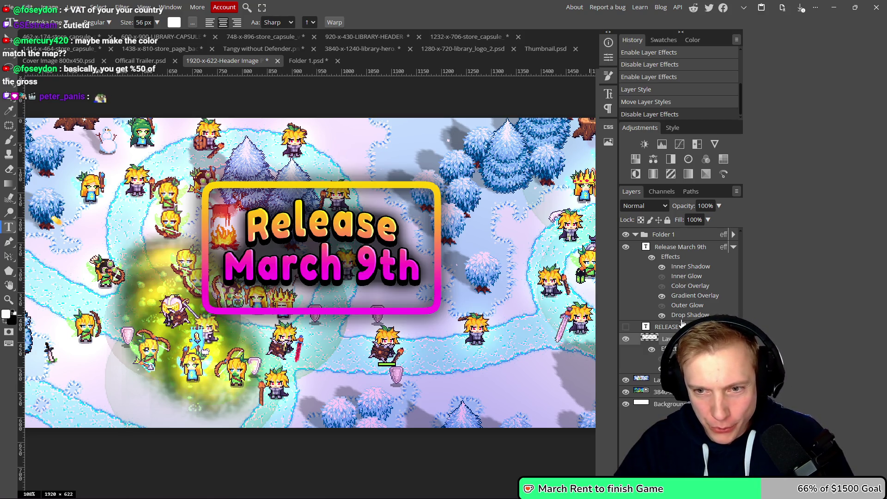
drag(690, 315, 665, 338)
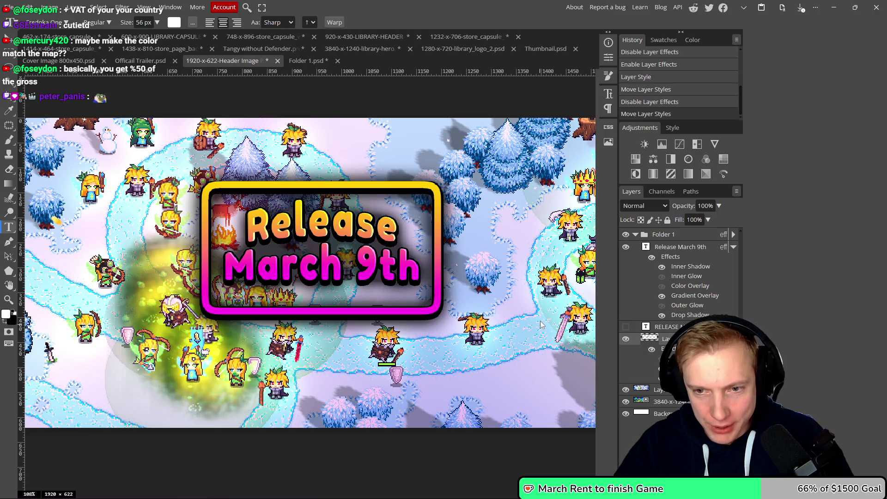
scroll(542, 323, down, 6)
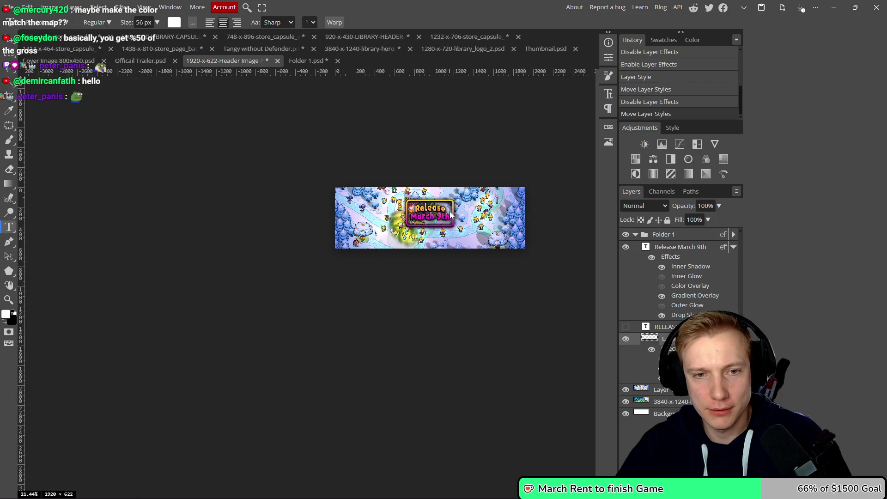
scroll(434, 229, up, 4)
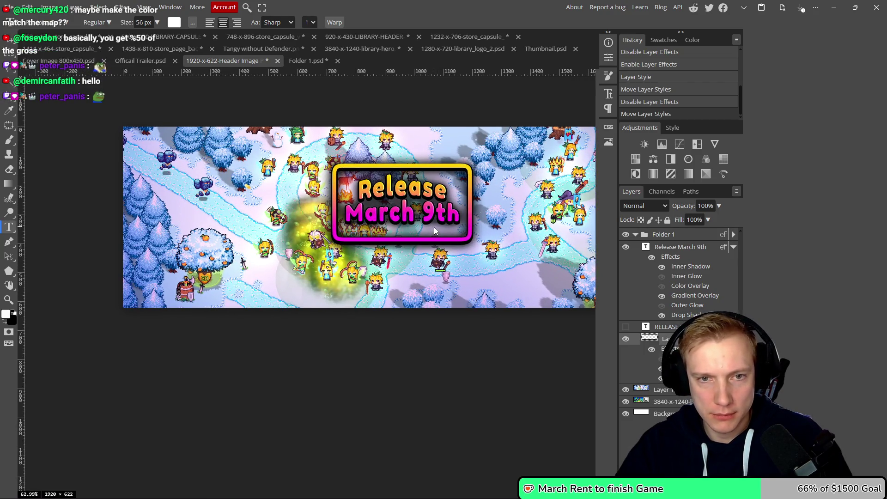
scroll(434, 229, up, 6)
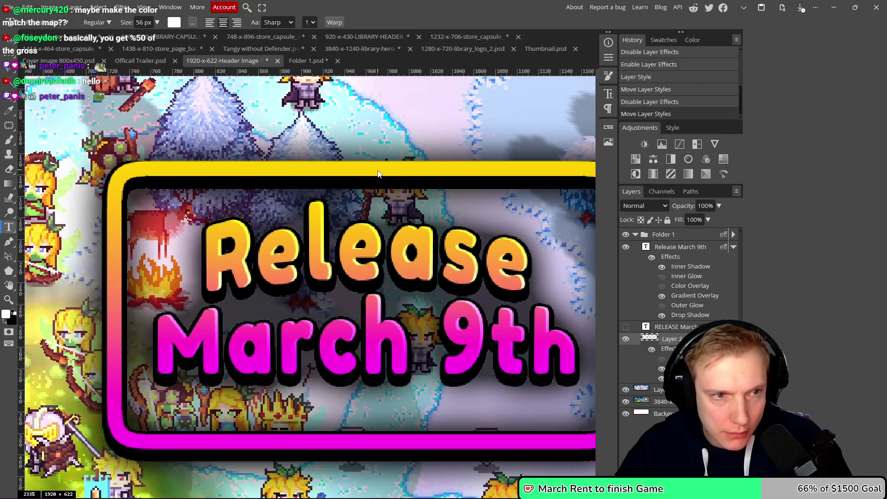
double_click(665, 338)
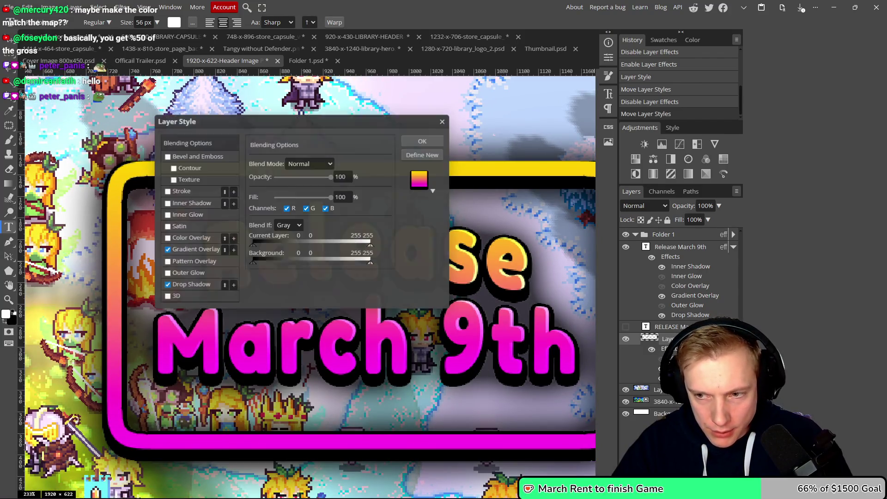
- Give the frame a 2 px near-black outer stroke
click(168, 192)
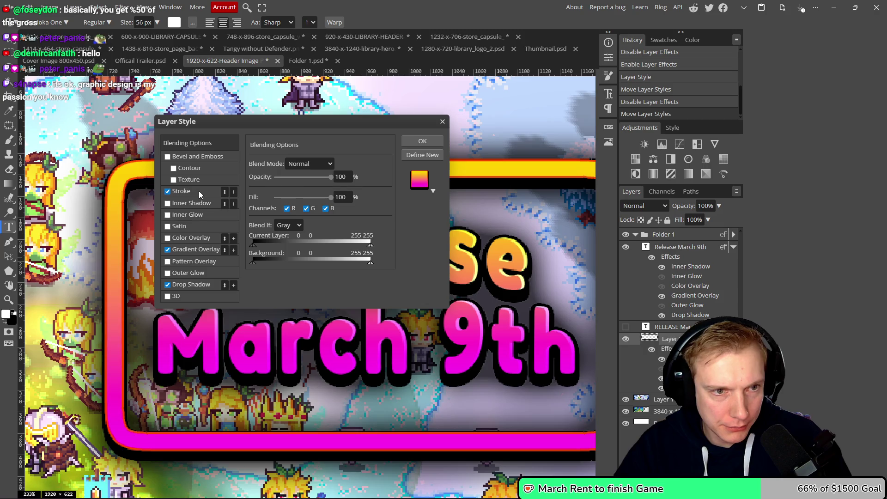
click(202, 190)
click(255, 235)
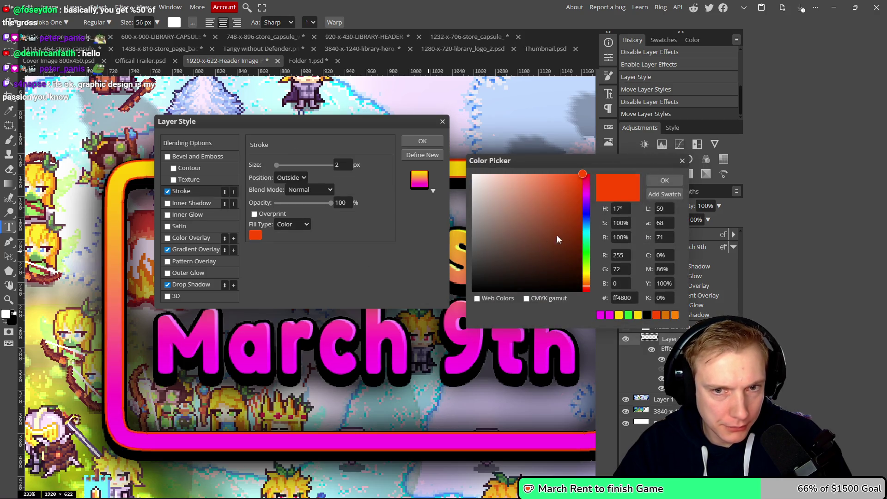
drag(563, 239, 491, 254)
click(664, 180)
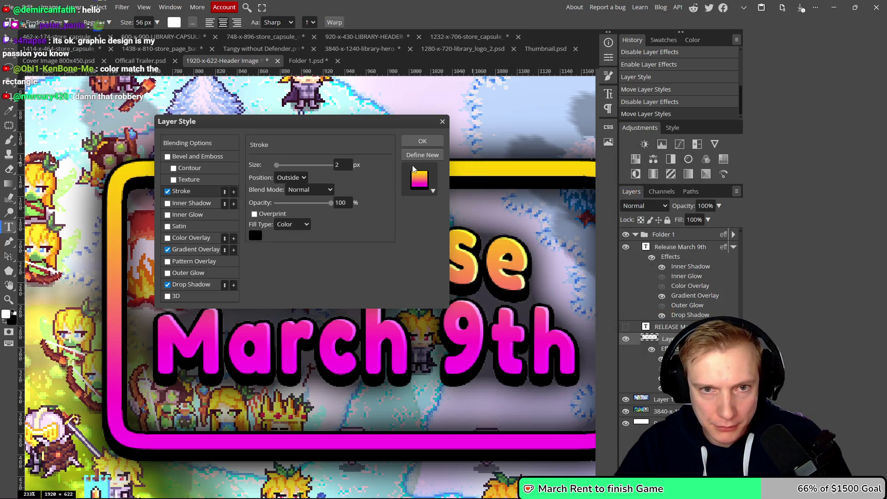
click(422, 141)
- Link the Release March 9th text with the box layers and shift them upward
scroll(466, 223, down, 6)
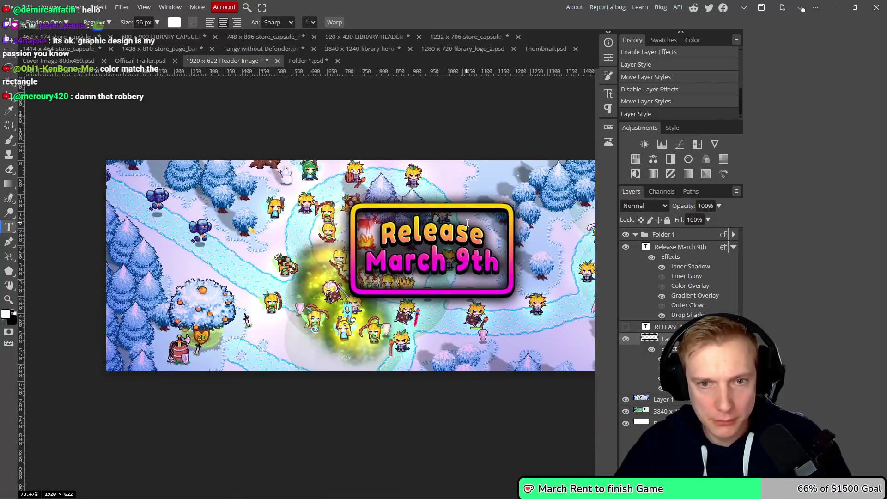
scroll(466, 224, up, 2)
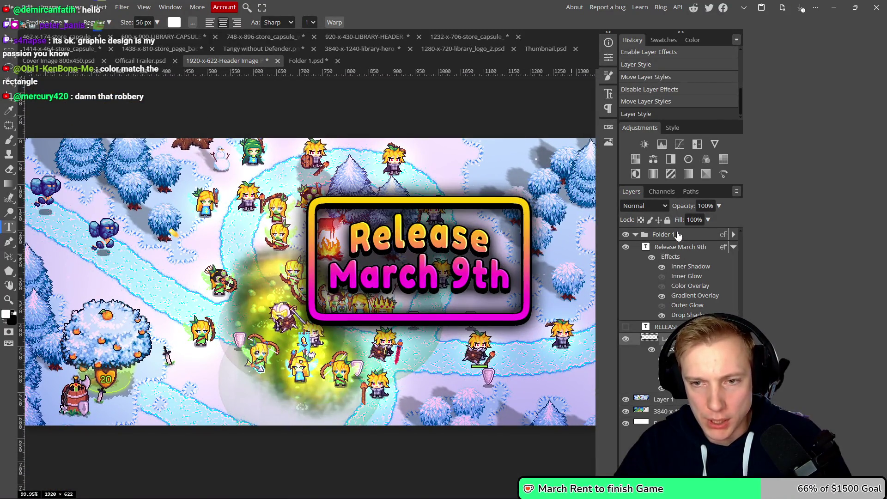
click(673, 256)
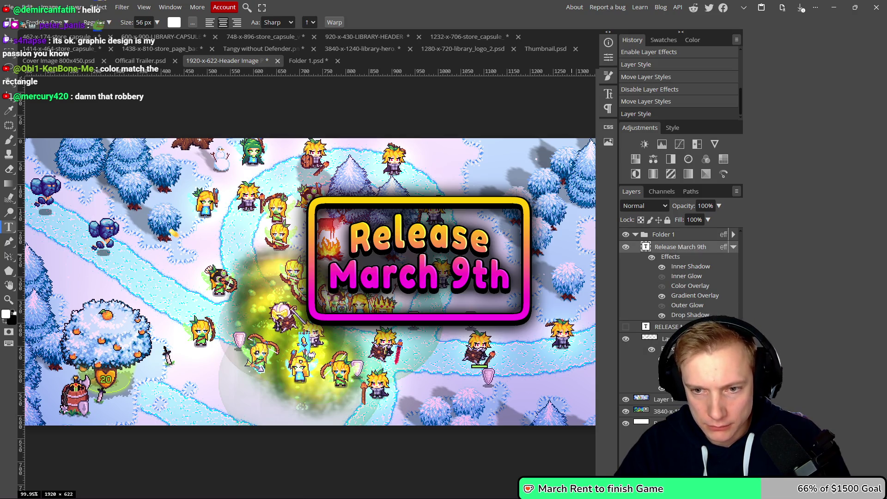
click(628, 485)
mouse_move(473, 254)
mouse_down()
mouse_move(448, 222)
mouse_move(415, 215)
mouse_move(408, 187)
mouse_up()
key(v)
- Drag the linked Release March 9th box to sit upper-centre on the snowy map
scroll(422, 202, down, 3)
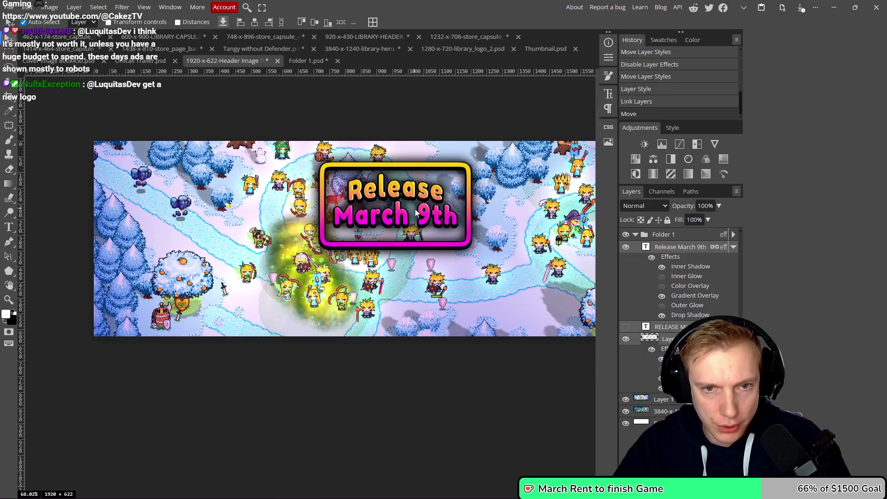
scroll(422, 202, up, 2)
scroll(398, 189, down, 4)
scroll(397, 190, up, 4)
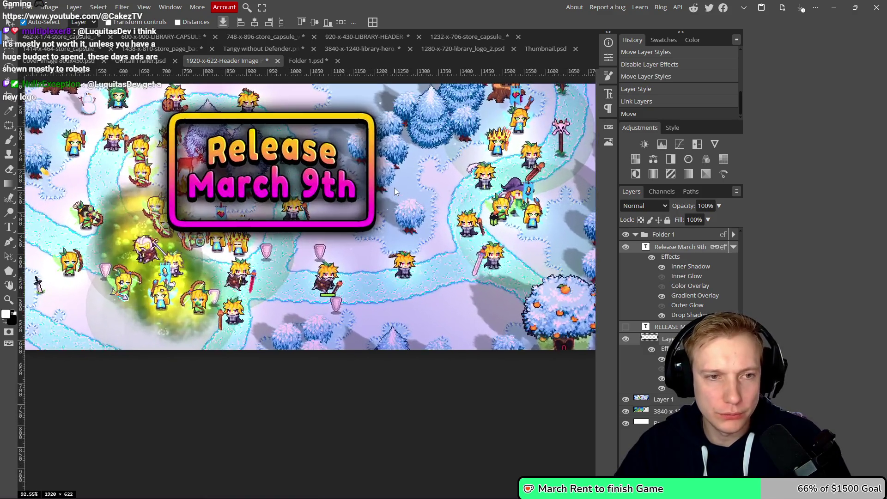
mouse_move(394, 188)
mouse_down()
mouse_move(501, 229)
mouse_move(477, 234)
mouse_up()
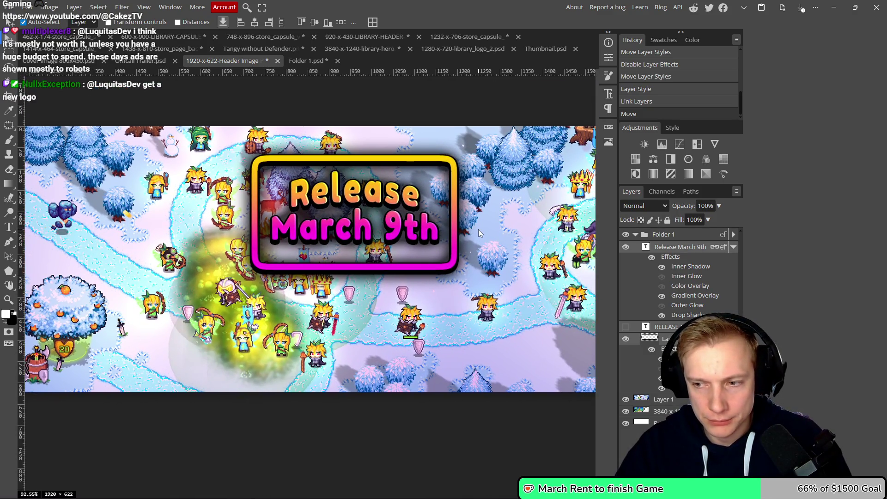
scroll(482, 234, down, 5)
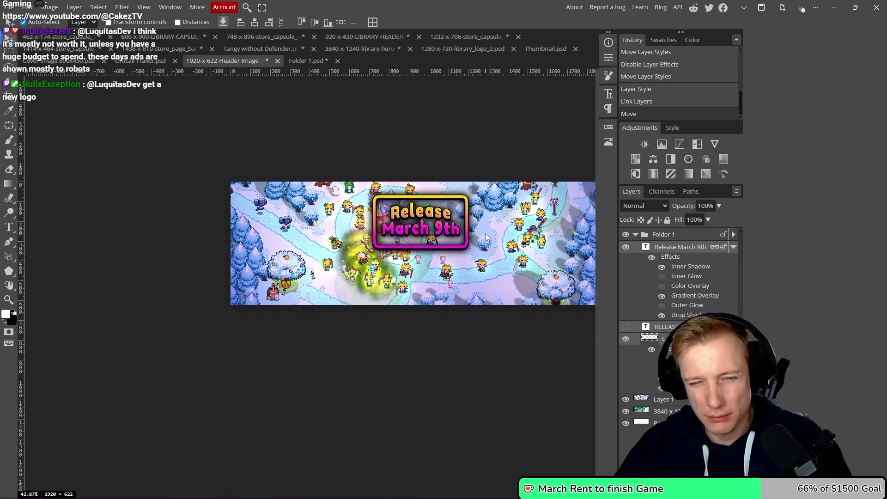
scroll(484, 235, up, 2)
scroll(480, 231, down, 1)
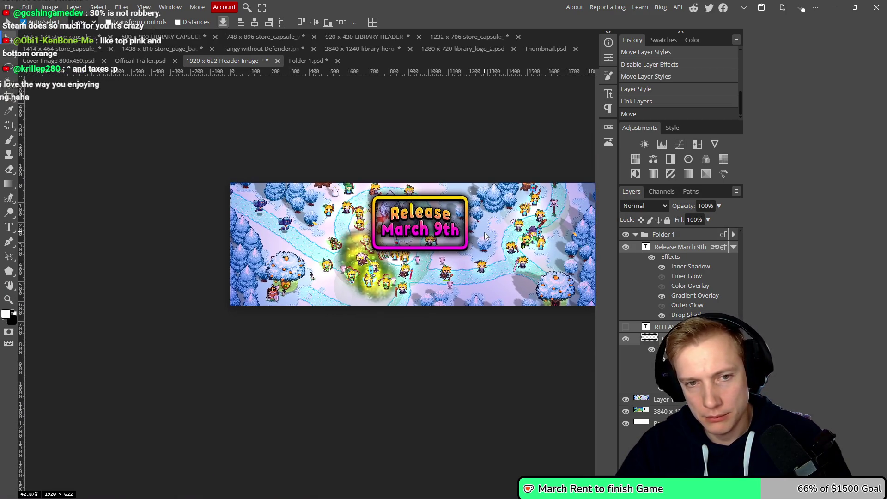
scroll(477, 229, up, 2)
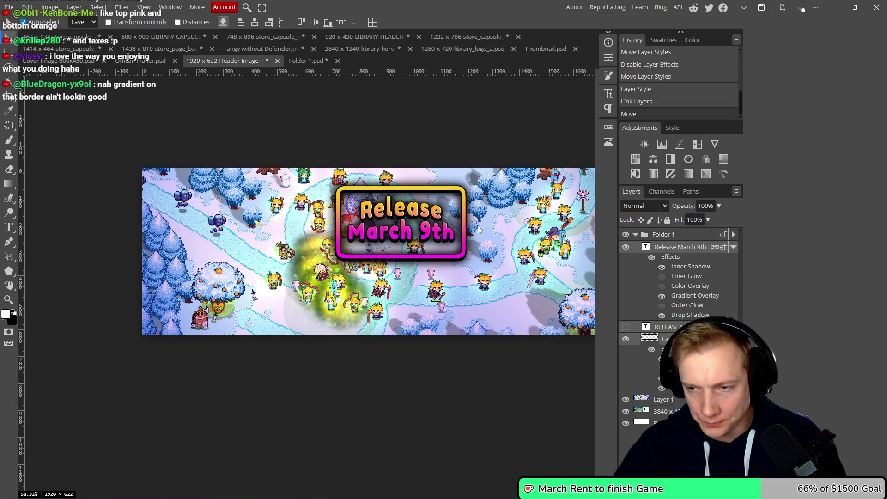
drag(480, 233, 414, 221)
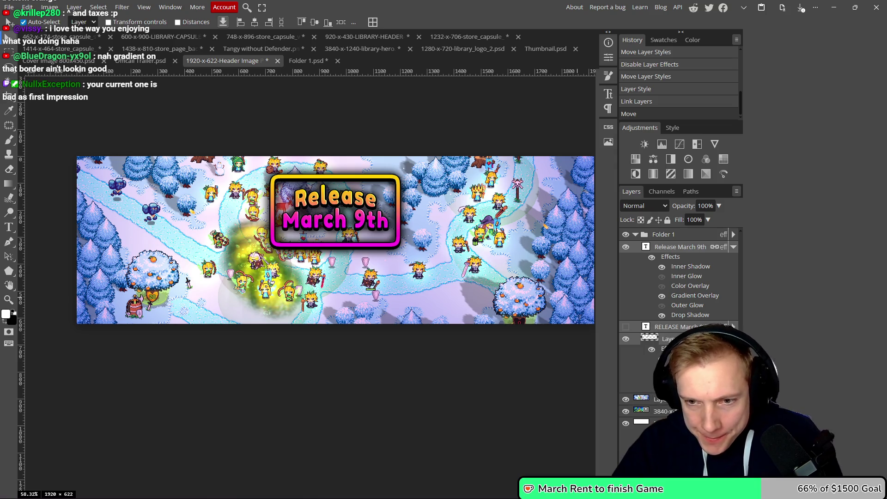
double_click(665, 399)
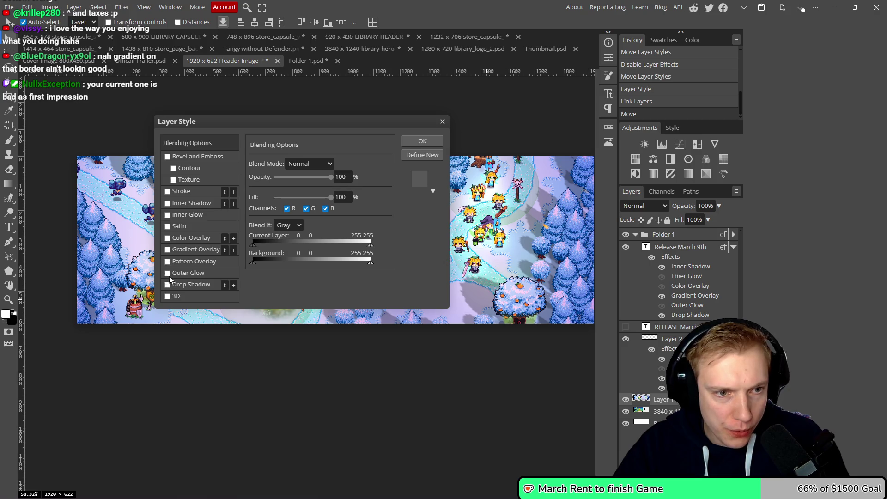
- Add a Gradient Overlay to the map layer with angle 0
click(167, 249)
click(167, 250)
click(168, 250)
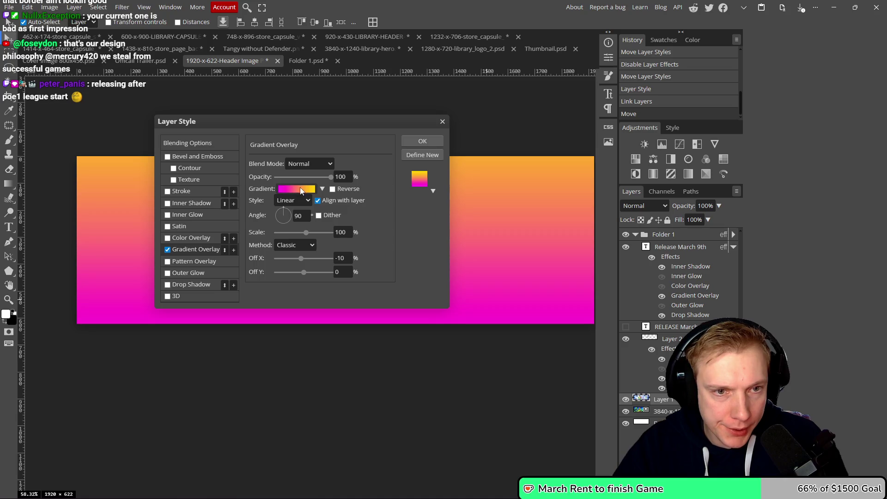
click(332, 189)
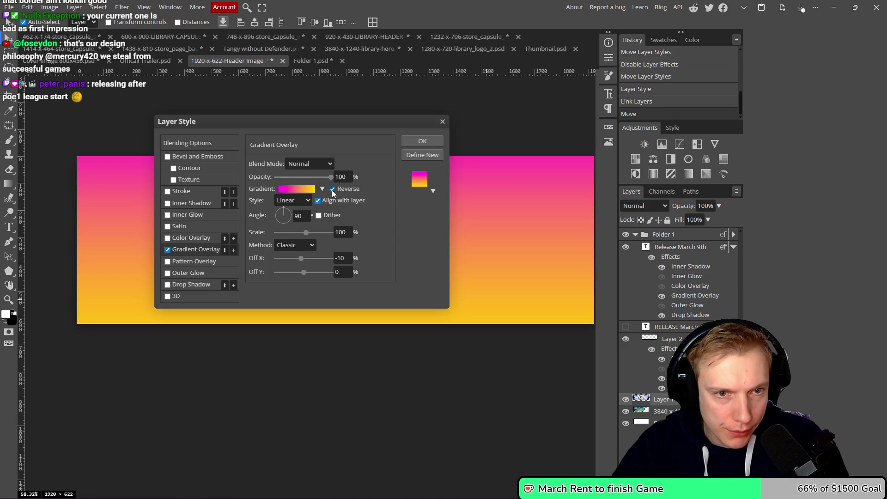
click(332, 189)
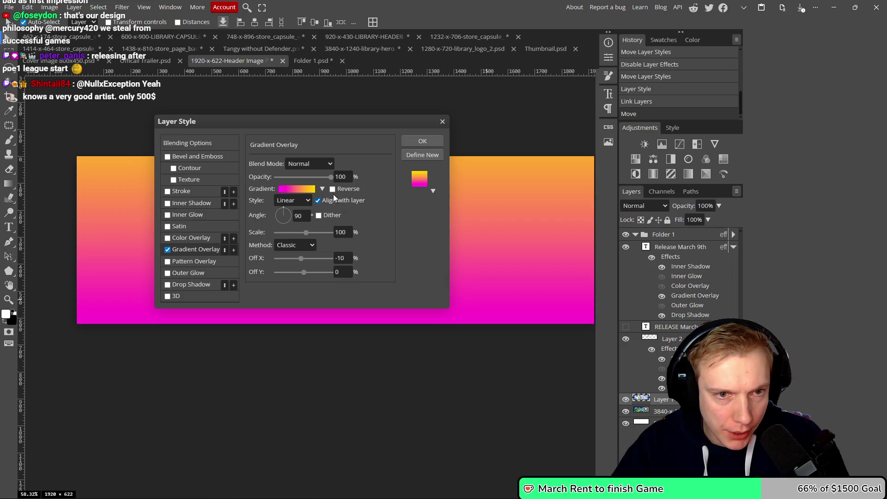
drag(285, 213, 296, 216)
text(0)
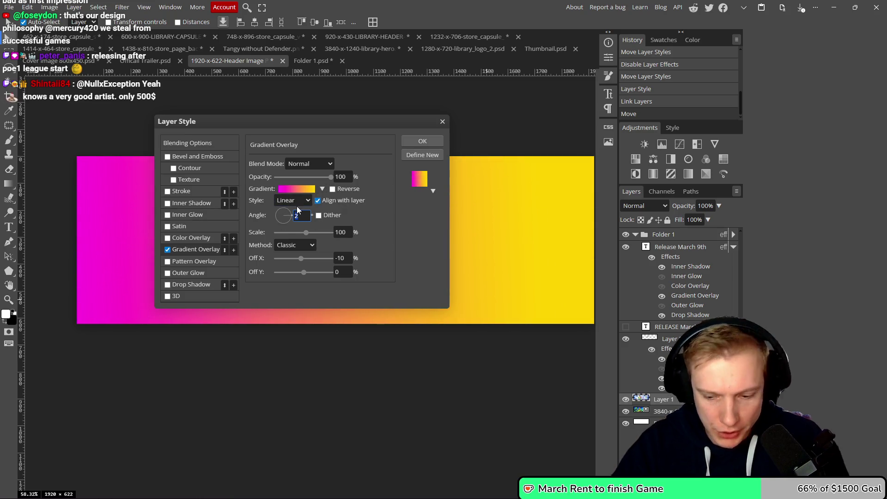
- In the Gradient Editor, make the middle stop white at 48%
click(293, 188)
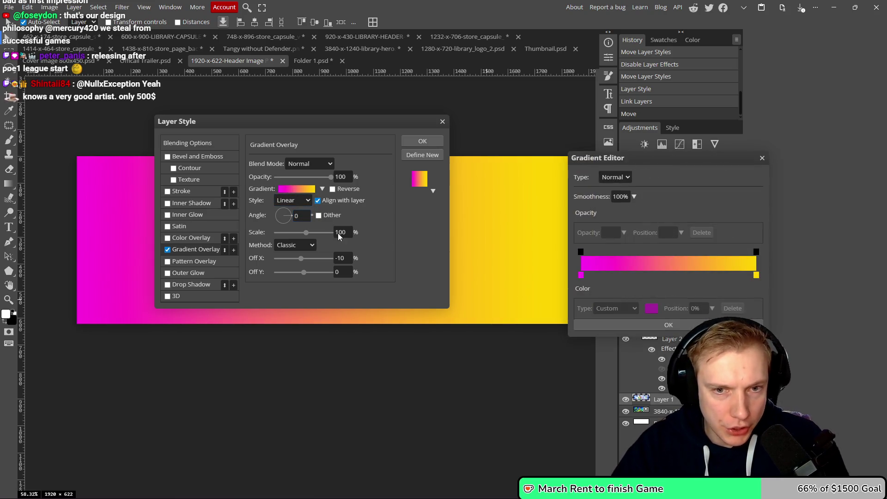
click(664, 275)
drag(664, 276, 666, 276)
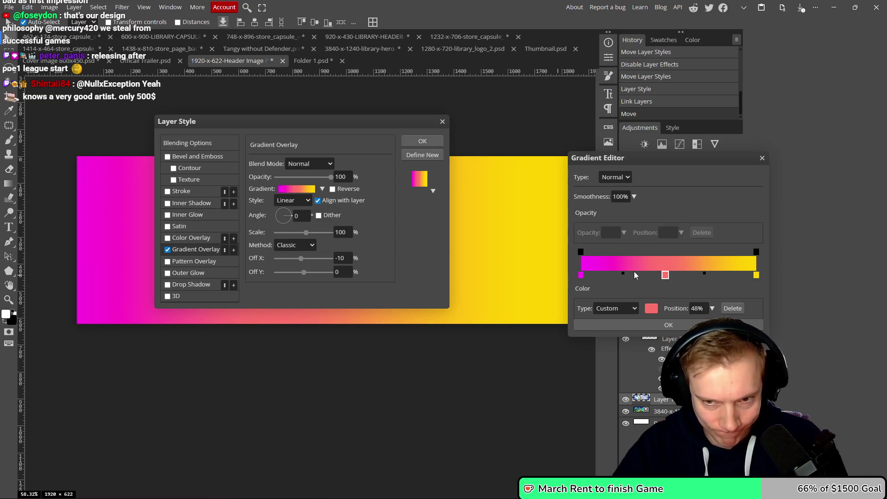
click(657, 310)
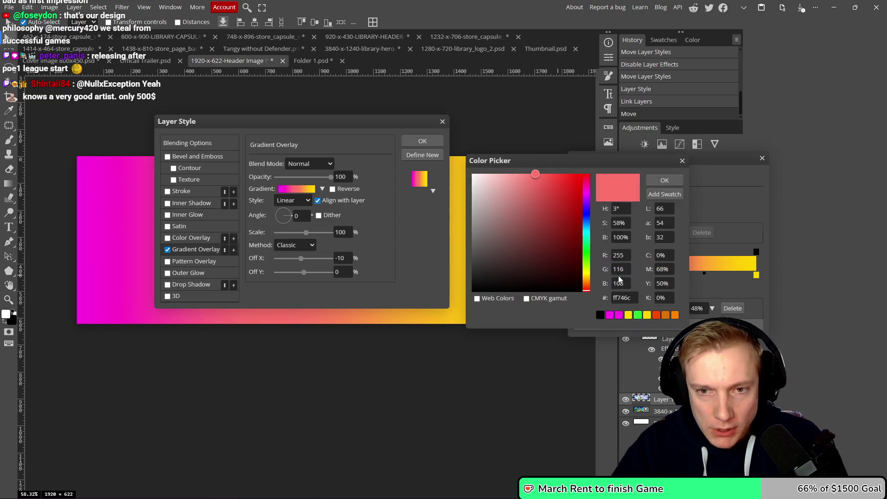
click(472, 174)
click(663, 180)
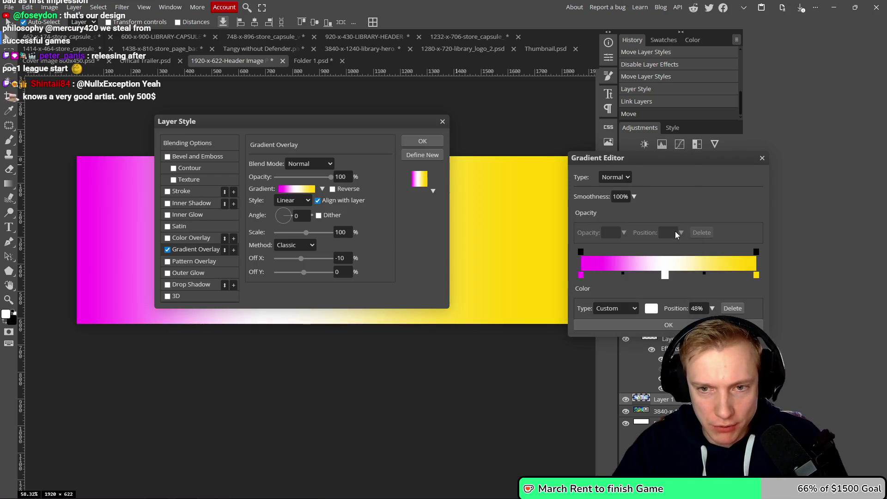
- Set the left and right gradient stops to black, keeping the gradient type Normal
click(580, 275)
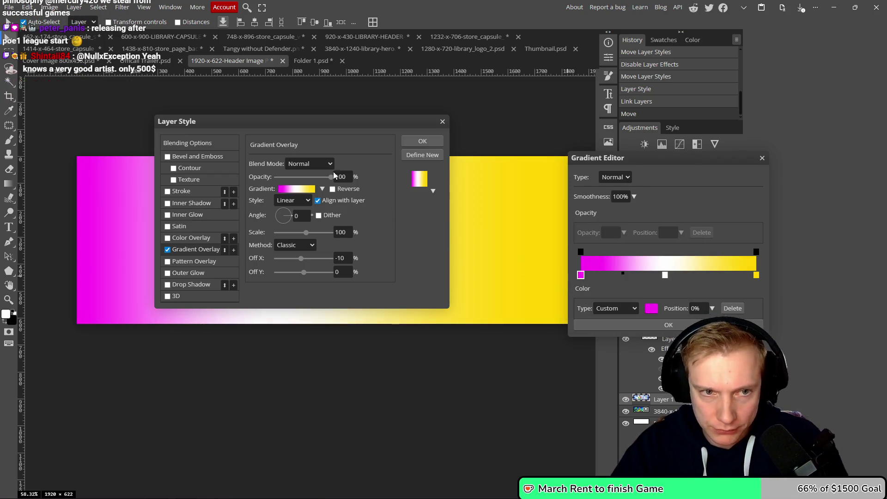
click(651, 309)
drag(476, 252, 472, 292)
click(664, 180)
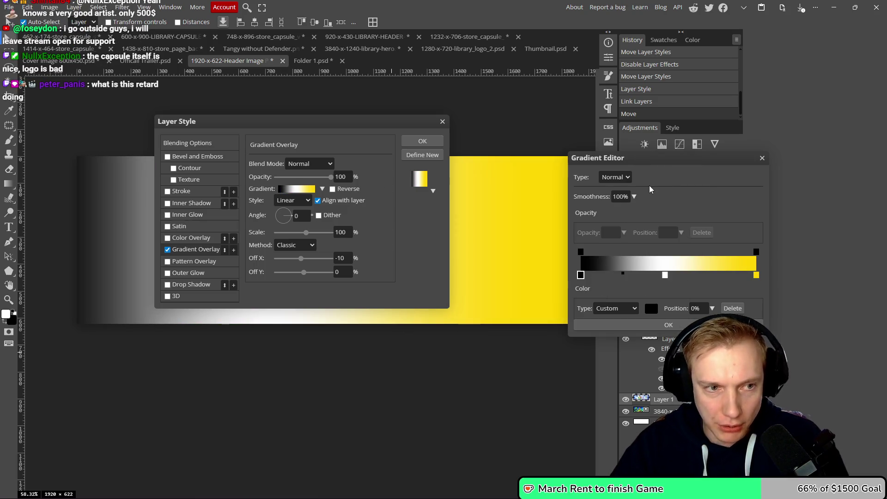
click(756, 274)
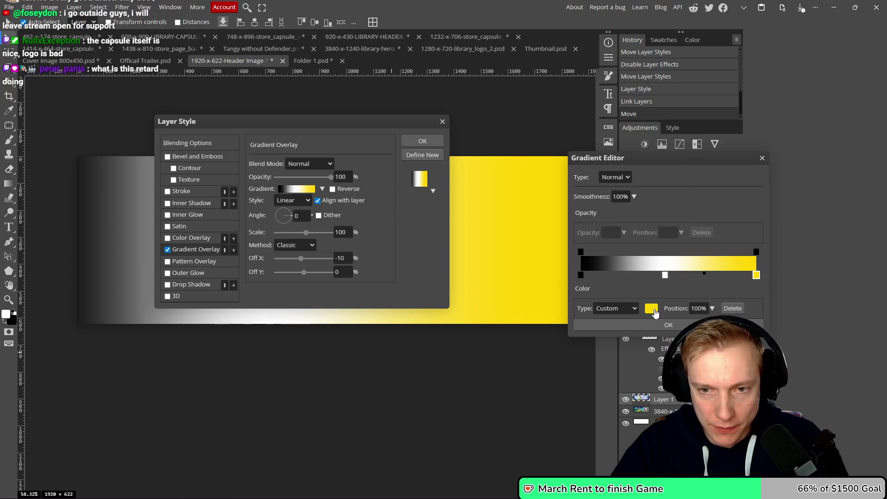
click(651, 308)
mouse_move(498, 277)
mouse_down()
mouse_move(440, 323)
mouse_move(469, 296)
mouse_up()
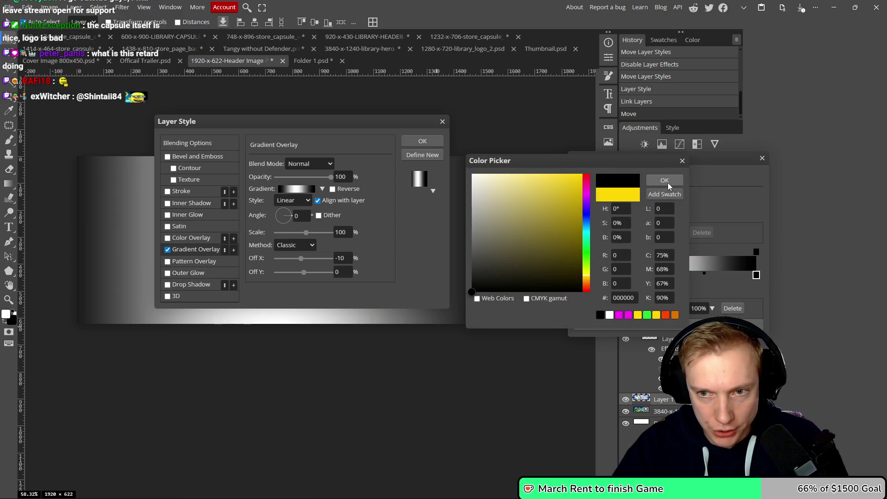
click(667, 182)
click(629, 179)
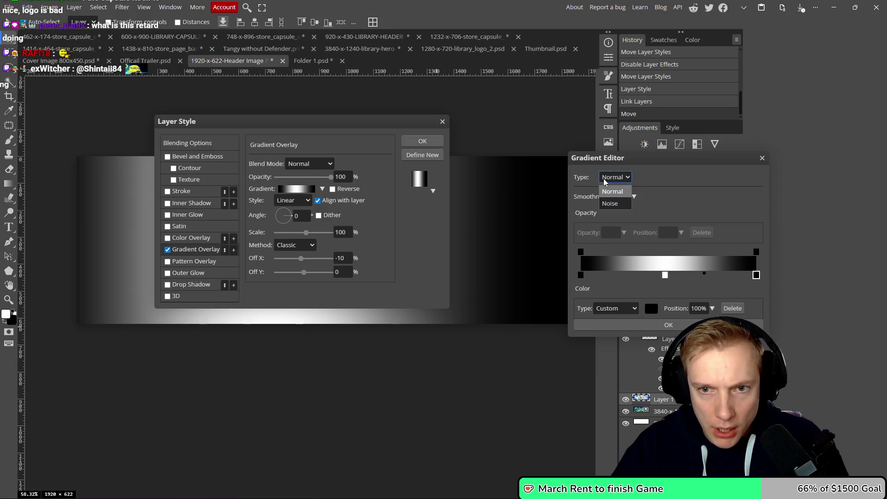
click(610, 190)
click(683, 325)
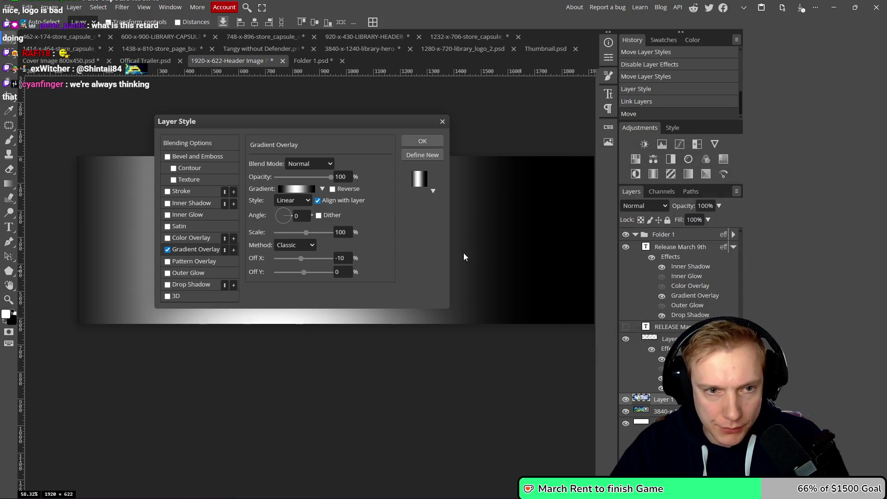
- Set the overlay blend mode to Multiply and apply the black-white-black vignette
click(327, 164)
click(307, 225)
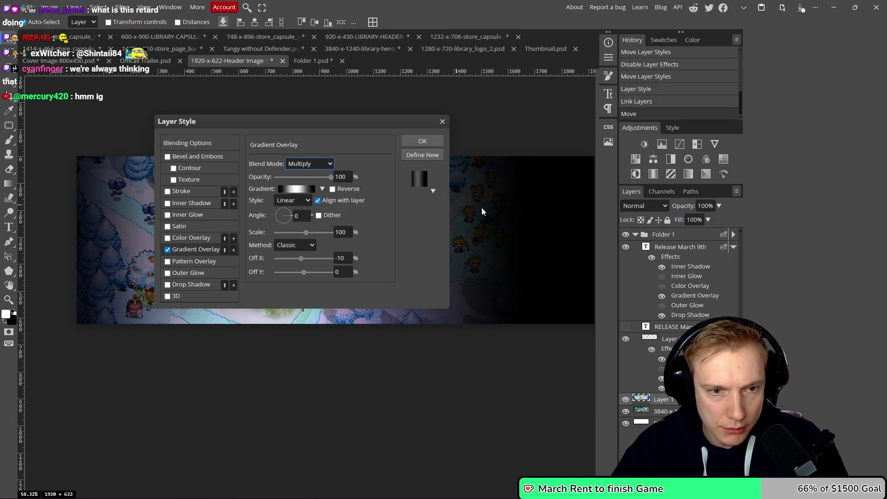
click(425, 141)
mouse_move(495, 218)
mouse_down()
mouse_move(469, 206)
mouse_move(484, 212)
mouse_up()
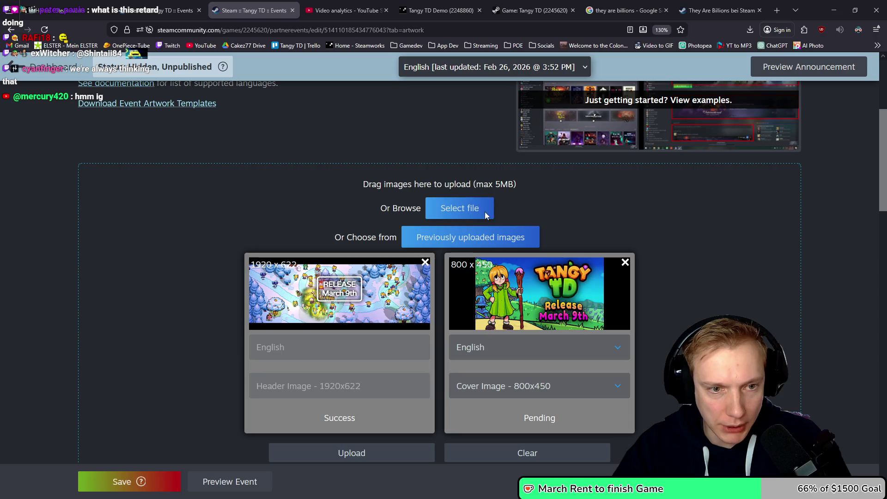
key(alt+Tab)
key(alt+Tab)
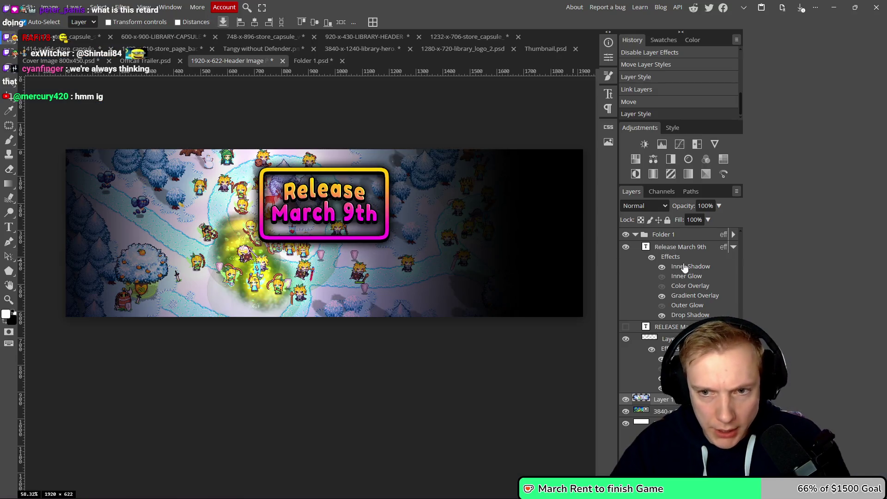
- Close the box layer's effects unchanged, then set the map Layer 1 gradient overlay's Offset X to 0
double_click(679, 340)
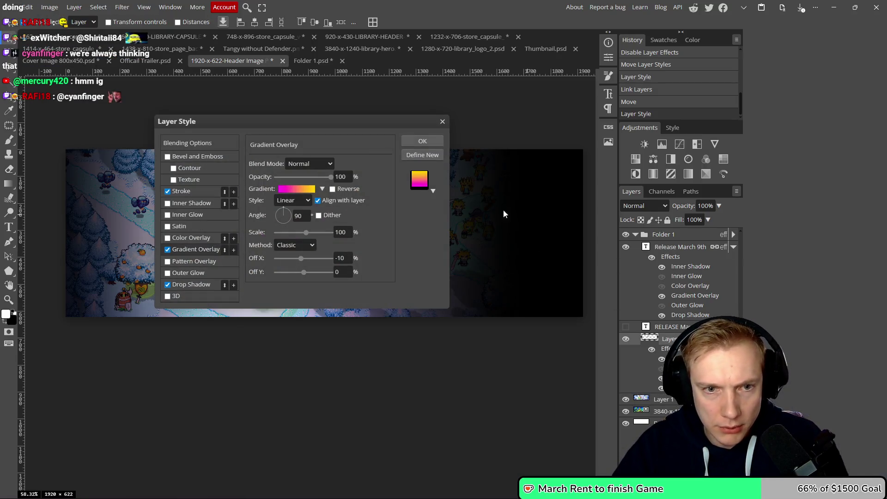
mouse_move(309, 118)
mouse_down()
mouse_move(497, 132)
mouse_move(397, 131)
mouse_up()
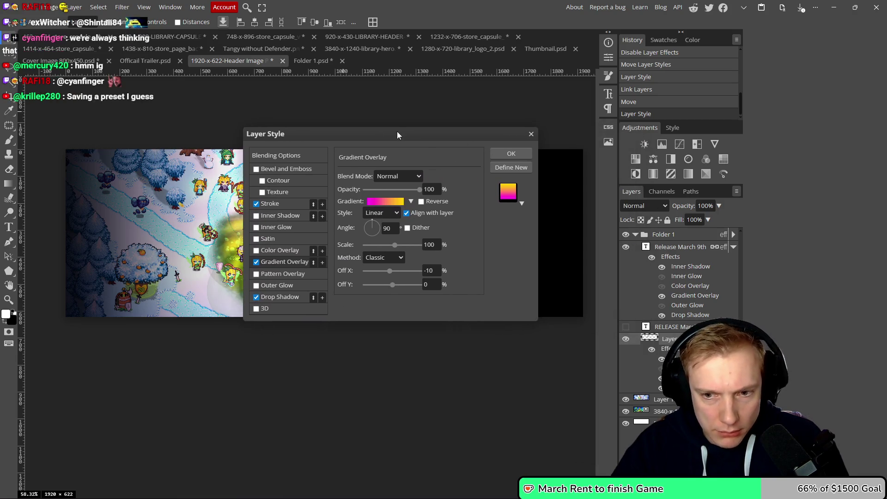
click(530, 134)
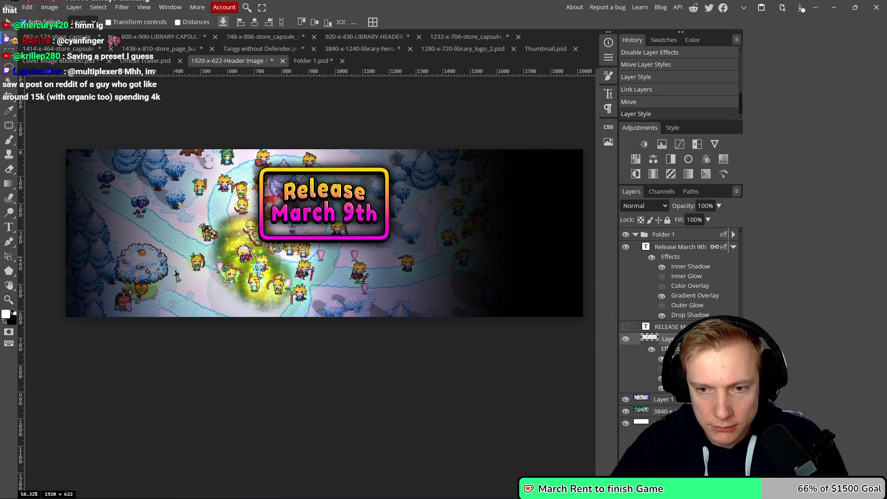
click(660, 398)
double_click(660, 399)
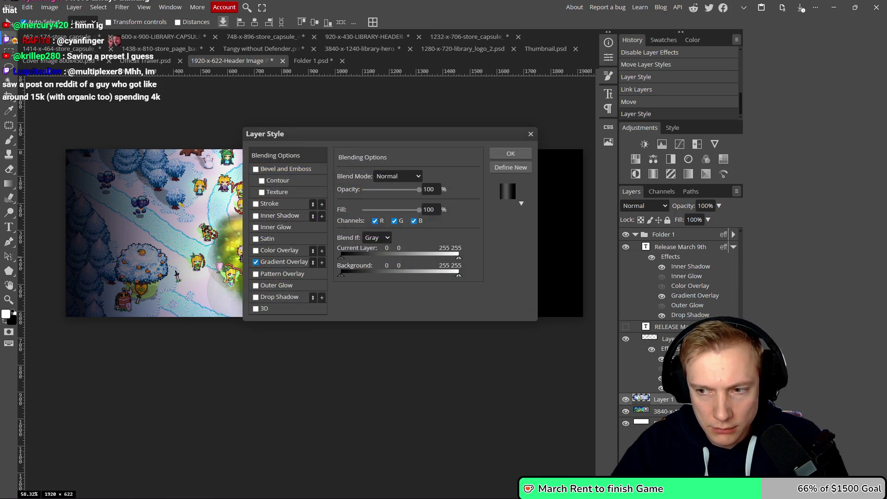
click(283, 262)
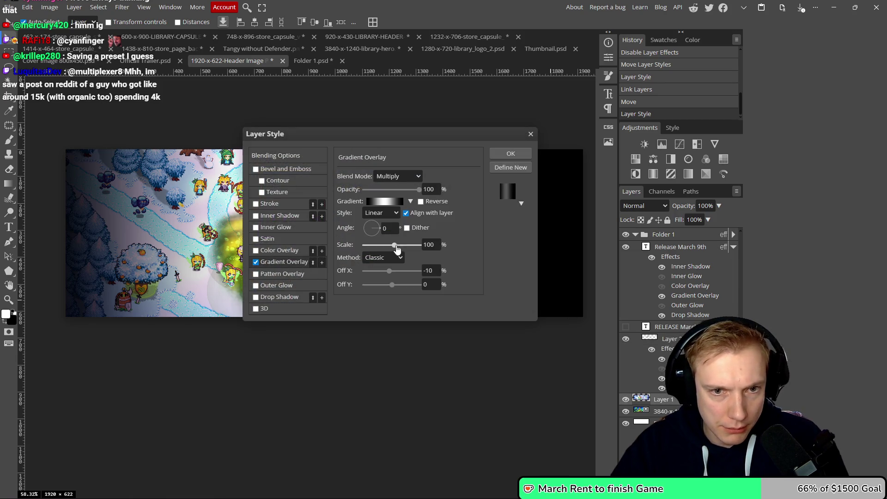
click(432, 270)
text(0)
key(Return)
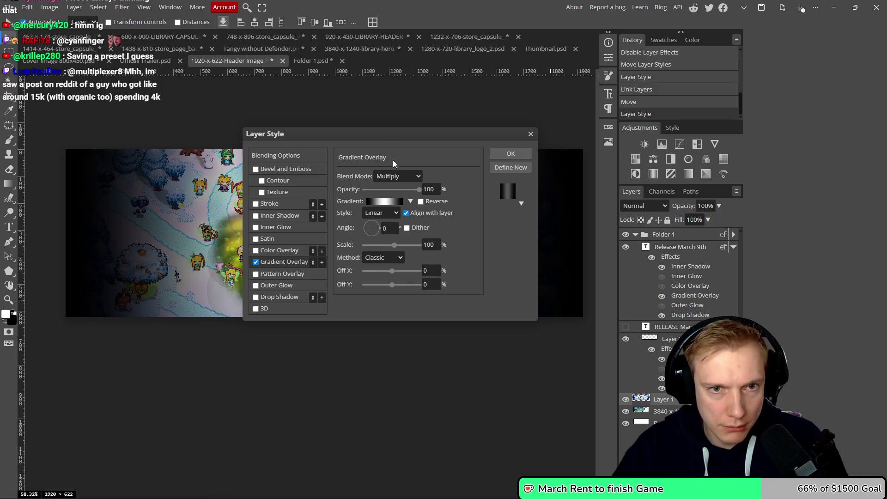
- In the gradient, move the right black stop to 100%, centre the white stop at 50%, and adjust the blend points
mouse_move(409, 132)
mouse_down()
mouse_move(396, 403)
mouse_move(391, 320)
mouse_move(416, 204)
mouse_up()
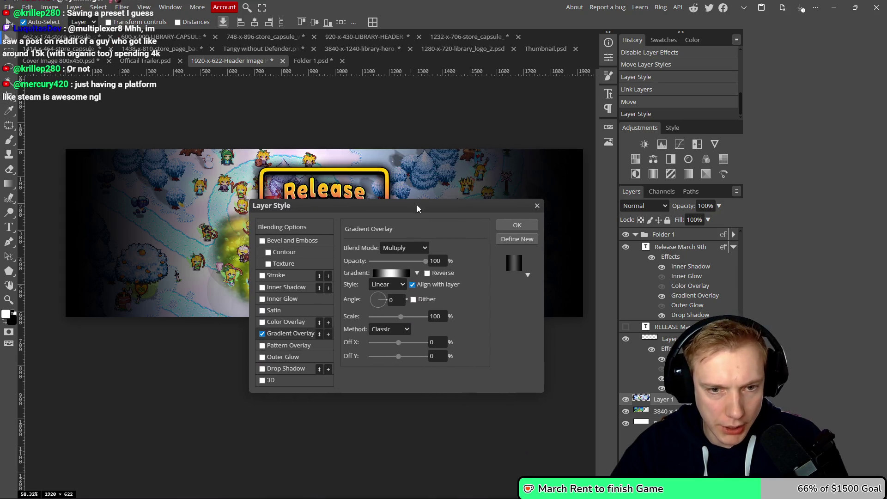
click(396, 276)
click(665, 274)
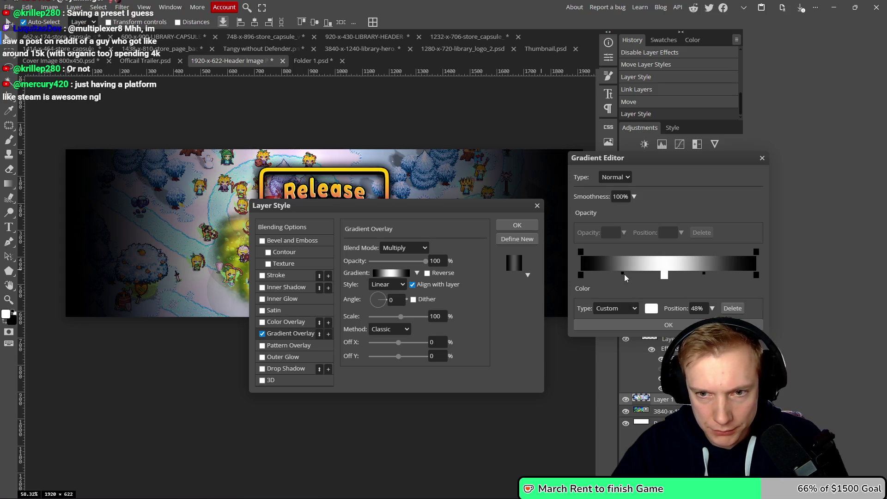
mouse_move(623, 273)
mouse_down()
mouse_move(613, 273)
mouse_move(624, 271)
mouse_up()
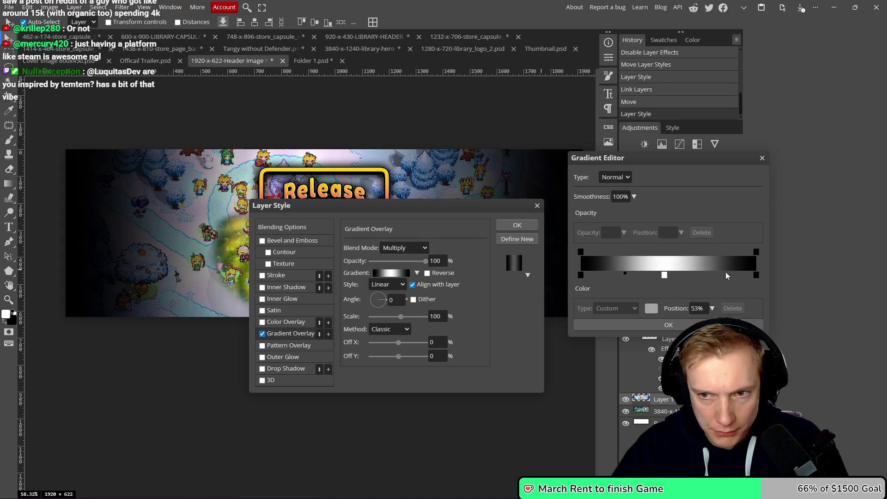
click(755, 275)
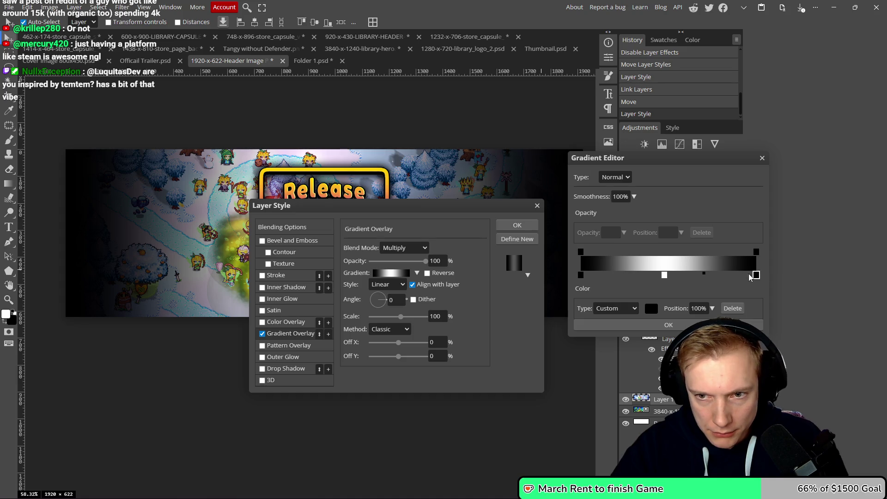
drag(748, 279, 757, 275)
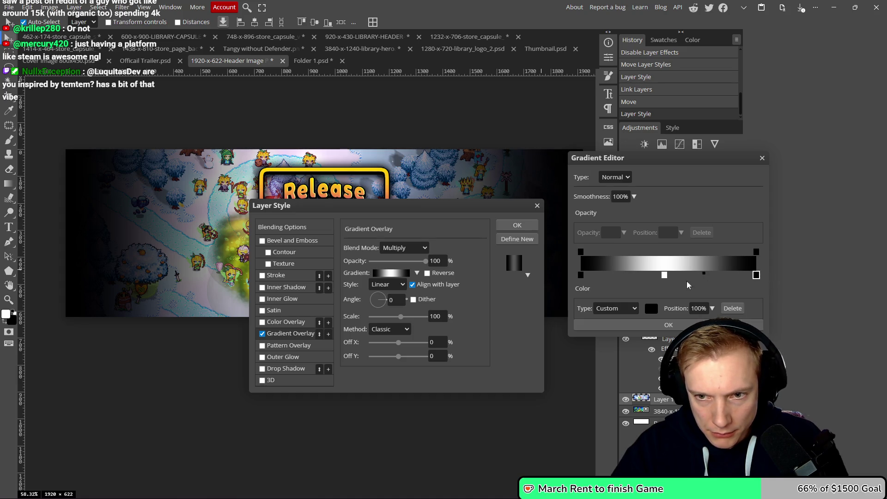
click(664, 275)
drag(668, 277, 667, 279)
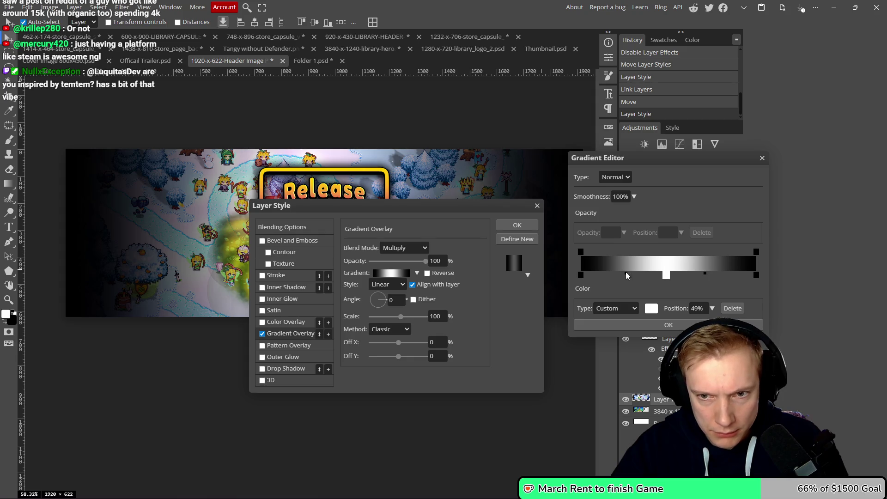
drag(626, 274, 629, 272)
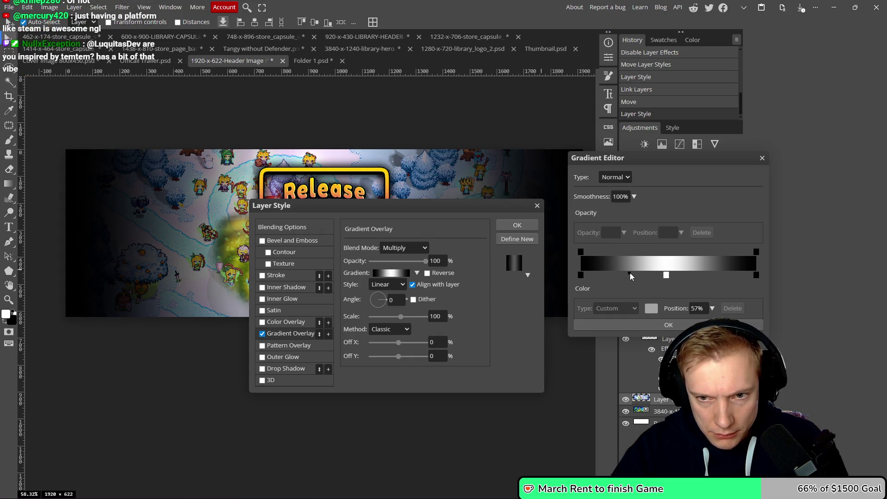
click(580, 275)
- Add a pure black stop at about 14% and another new stop near 82%
click(604, 276)
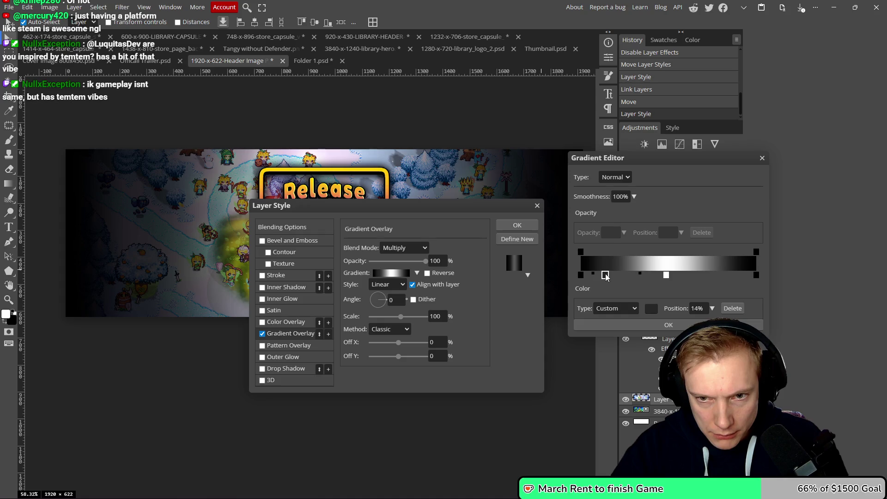
click(651, 309)
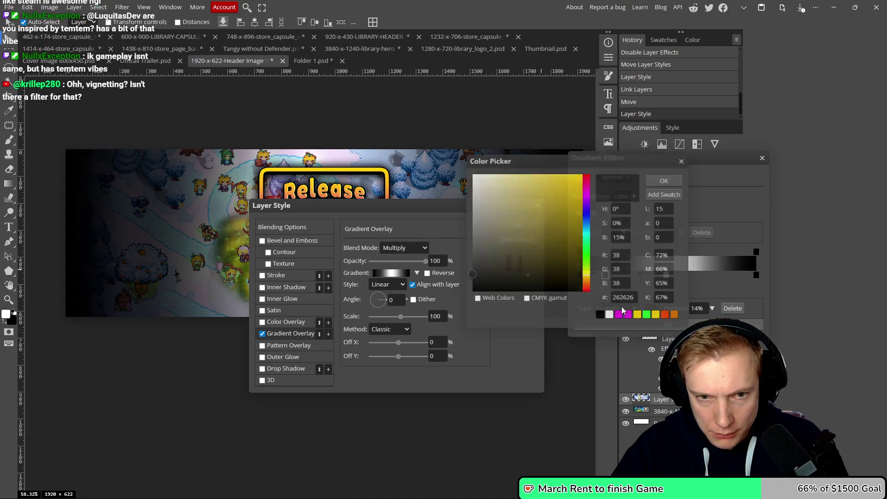
drag(498, 261, 469, 295)
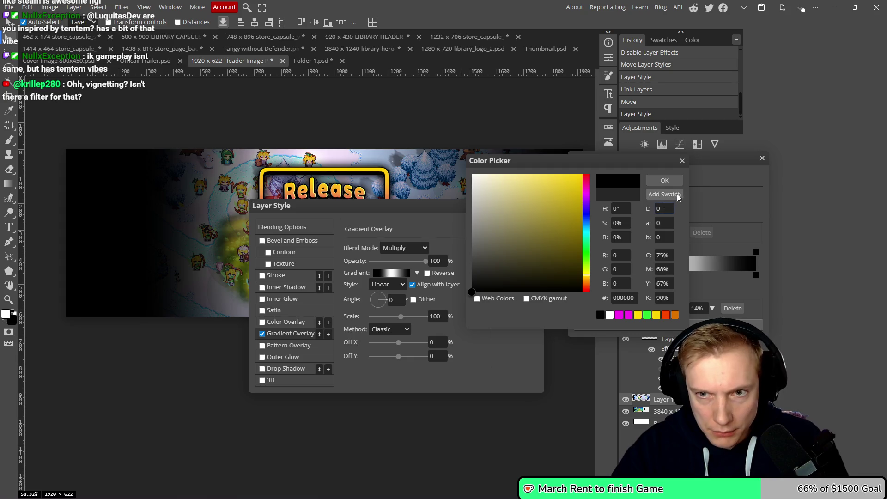
click(667, 180)
click(722, 275)
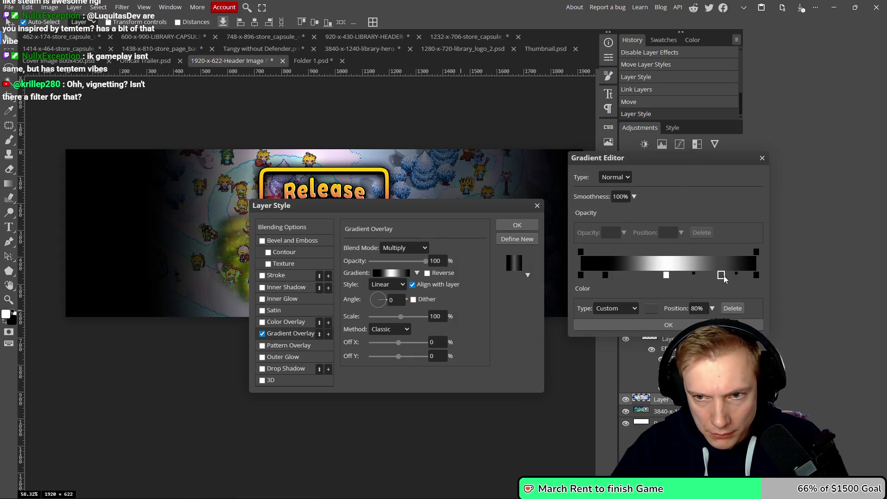
drag(726, 275, 724, 276)
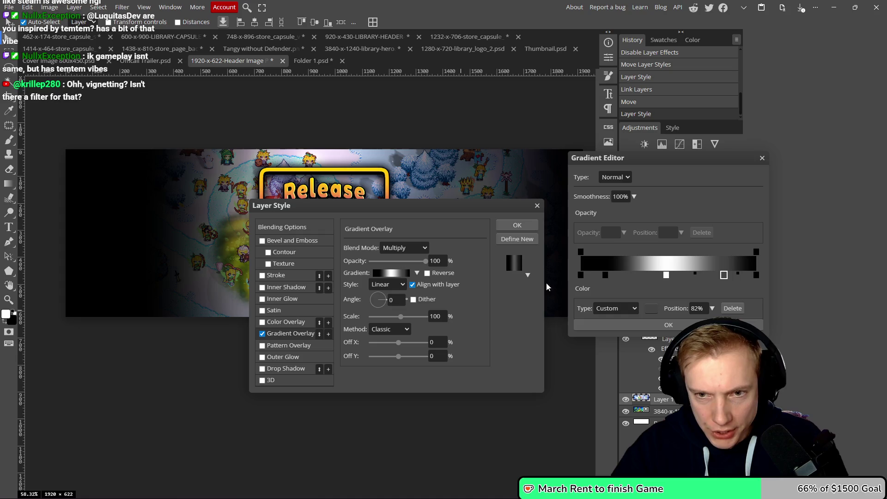
- Set the new stops to 15% and 85%, make the 85% stop pure black, and keep the gradient
click(605, 275)
click(697, 308)
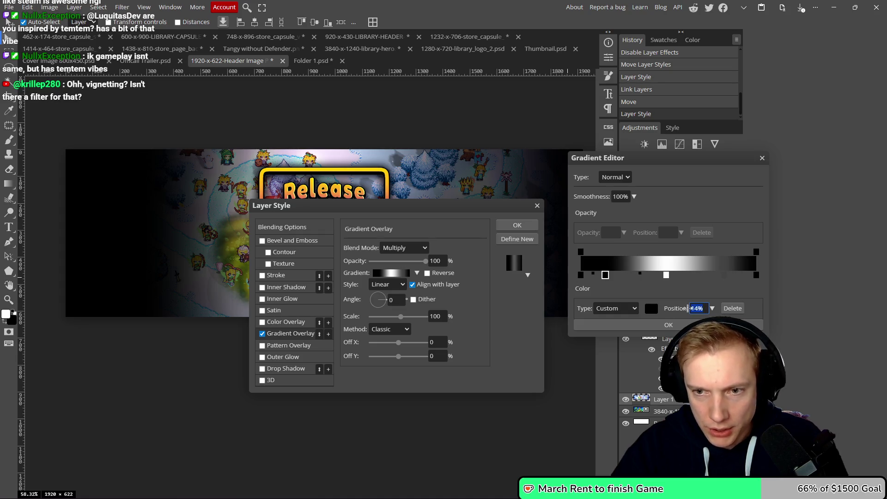
text(15)
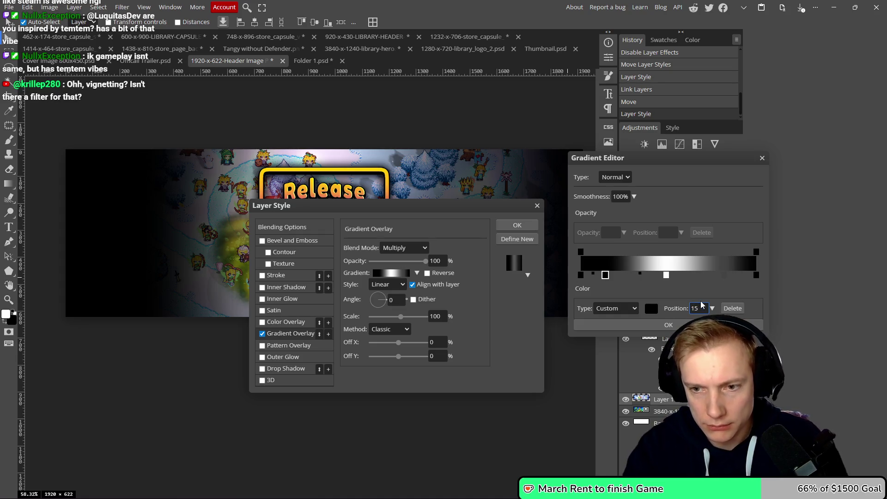
click(724, 275)
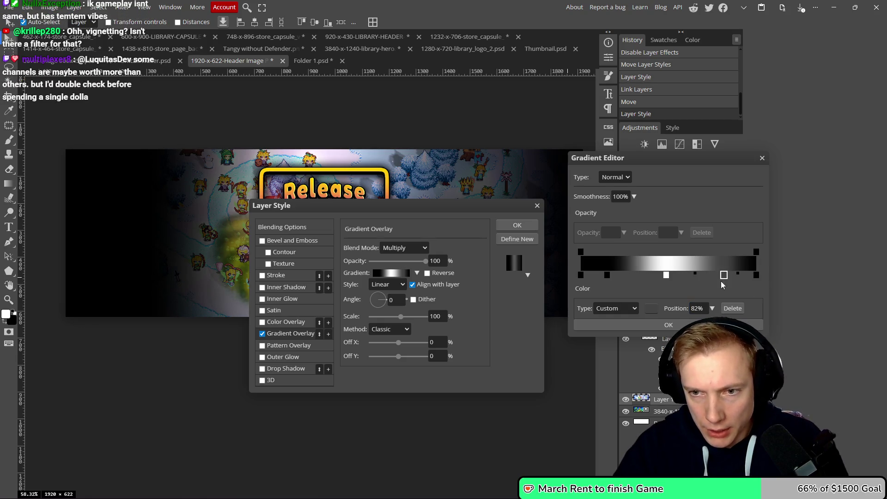
click(698, 308)
text(85)
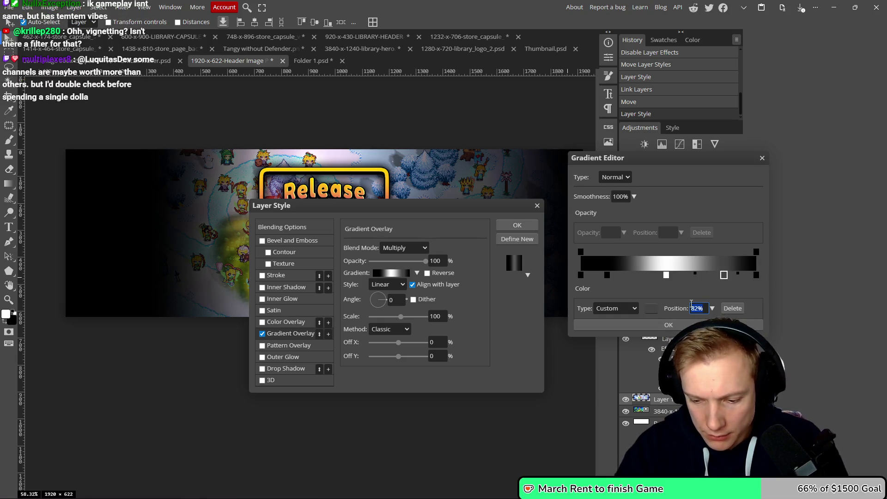
key(Return)
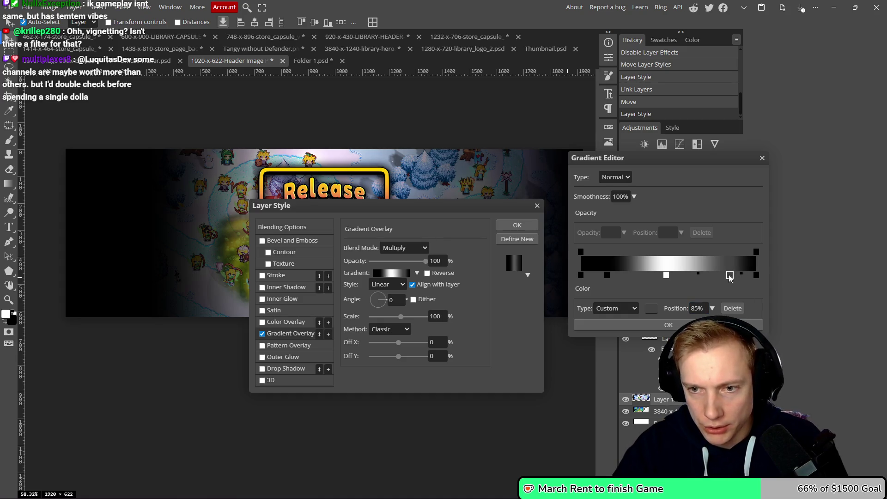
click(651, 308)
drag(491, 217, 433, 343)
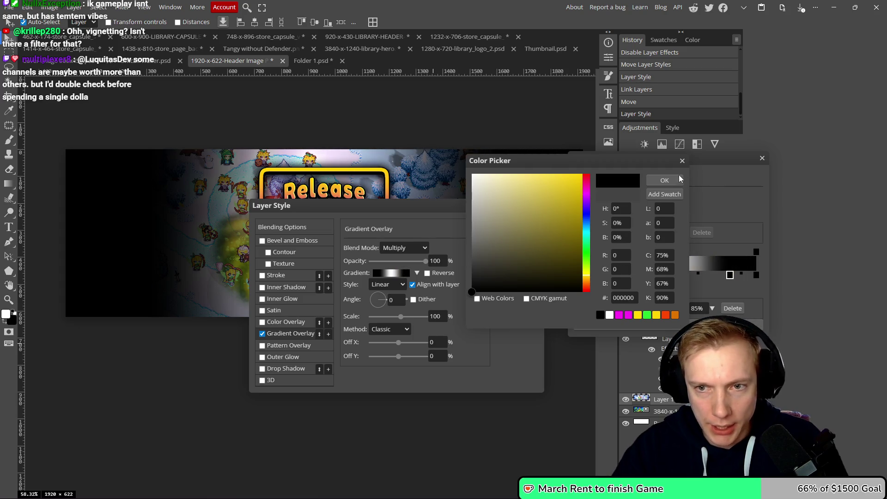
click(664, 180)
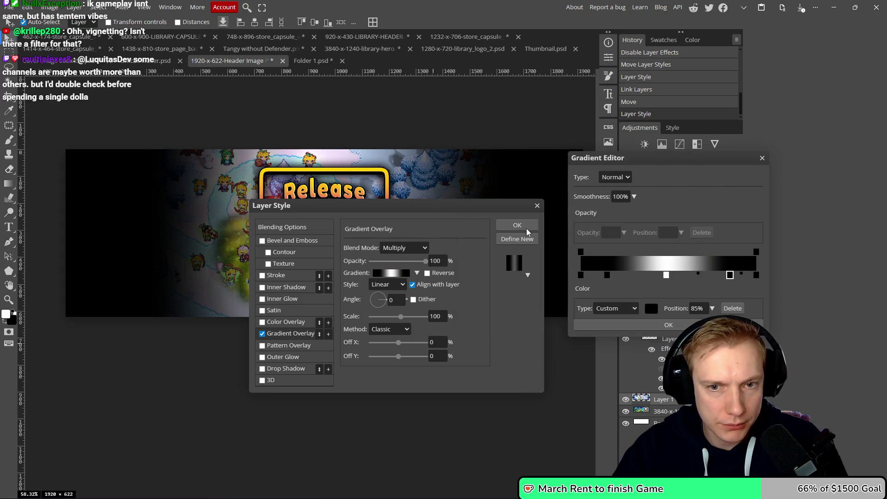
click(668, 324)
- Apply the map layer's effect changes and save the header PSD
click(512, 226)
scroll(436, 202, down, 4)
scroll(442, 203, up, 5)
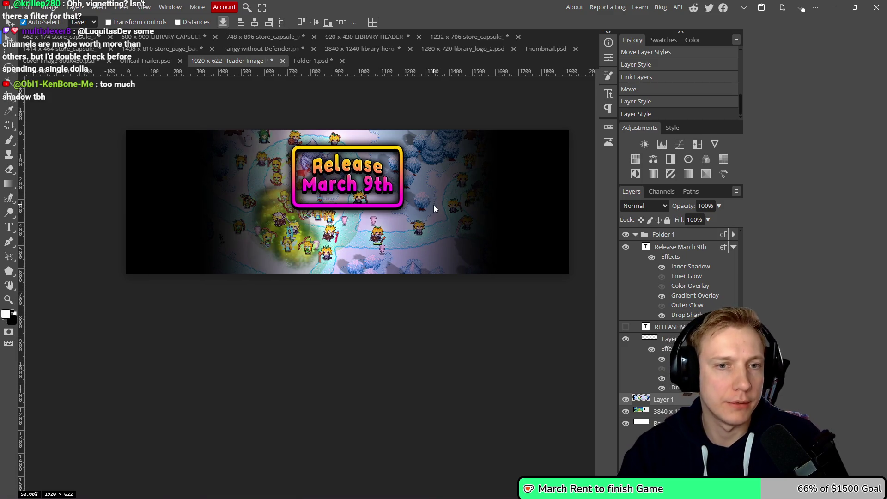
drag(453, 206, 437, 223)
key(ctrl+s)
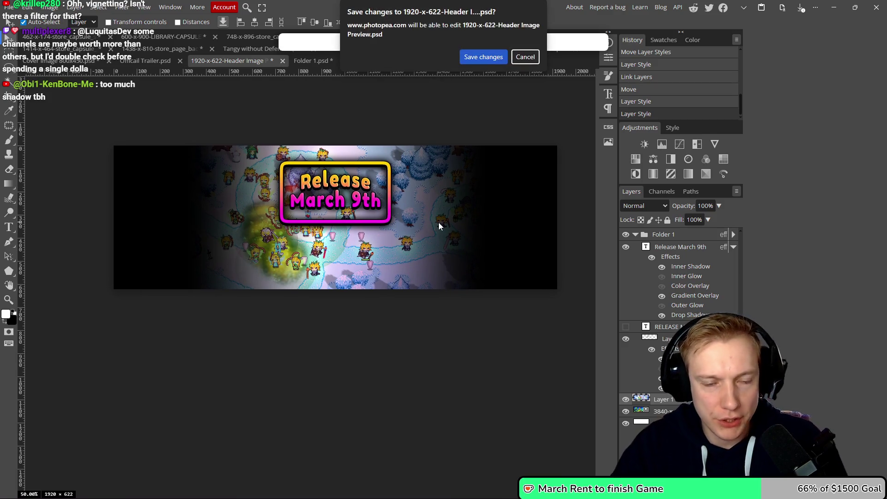
click(480, 57)
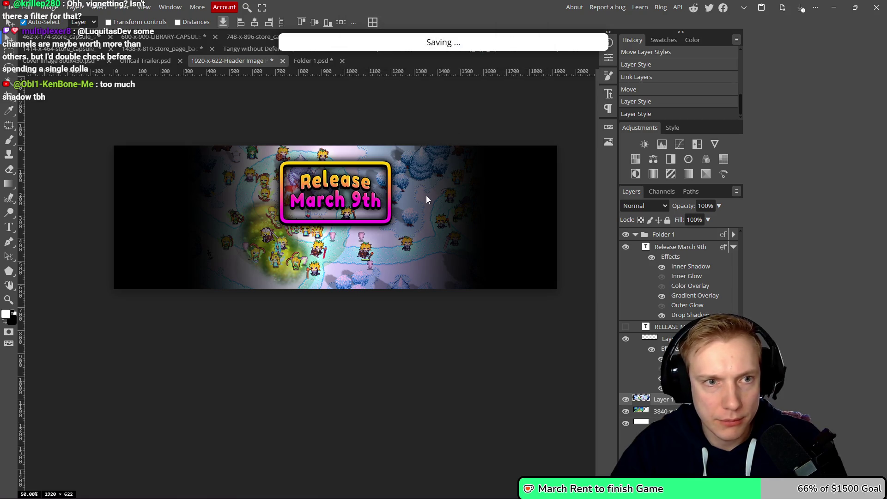
- Export the banner as a 1920x622 PNG and save it into the Posts folder
key(ctrl+alt+shift+s)
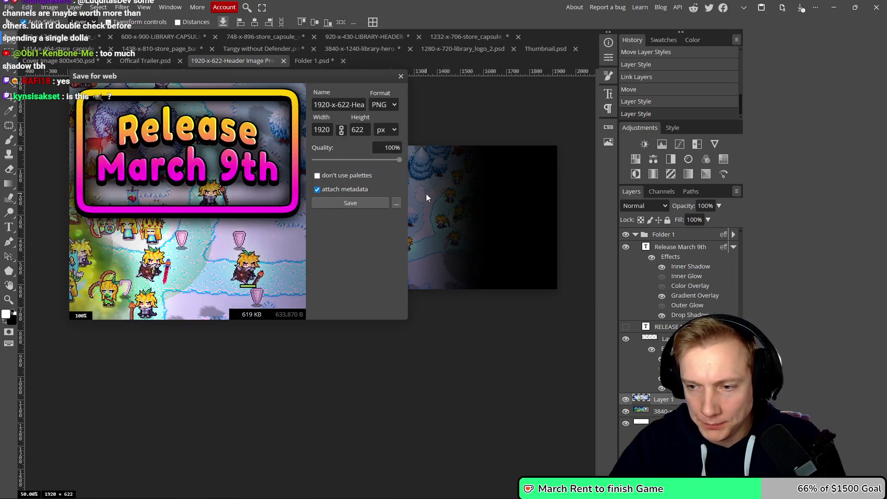
click(362, 205)
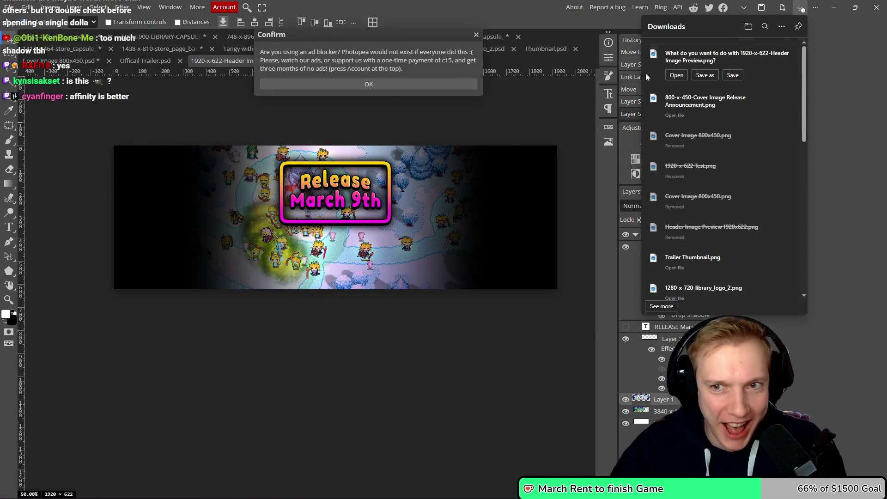
click(704, 76)
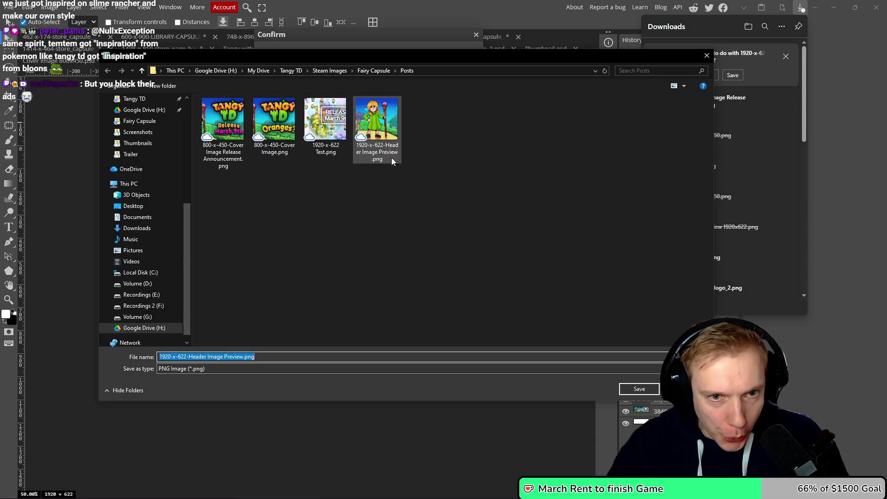
click(272, 354)
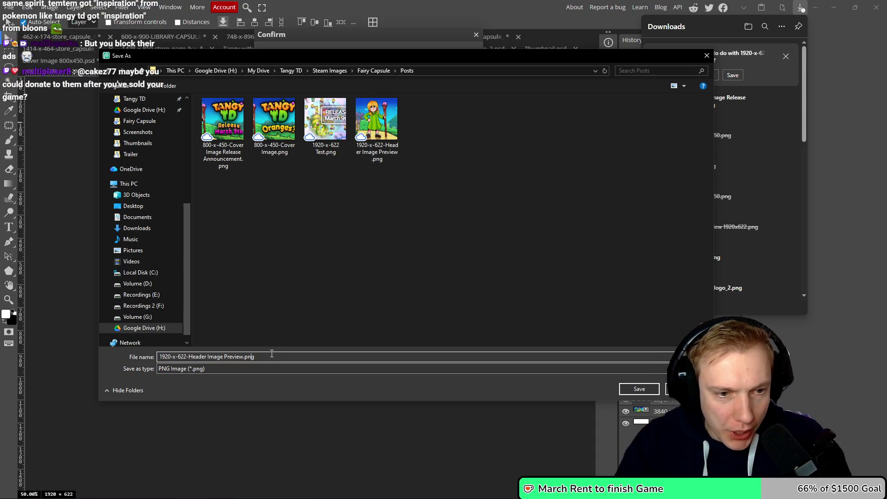
key(Left)
key(Left)
key(Left)
key(Return)
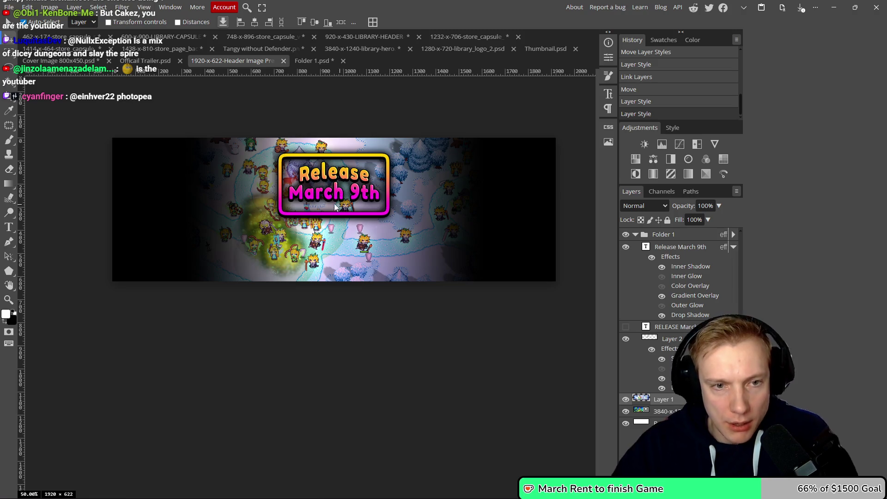
- Move the Release March 9th box slightly lower on the map and save the document
scroll(328, 197, up, 5)
drag(346, 191, 347, 215)
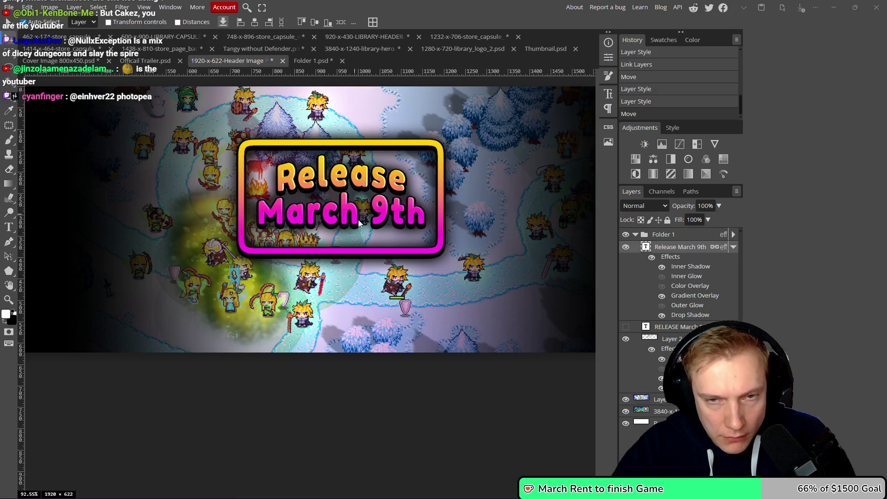
key(ctrl+s)
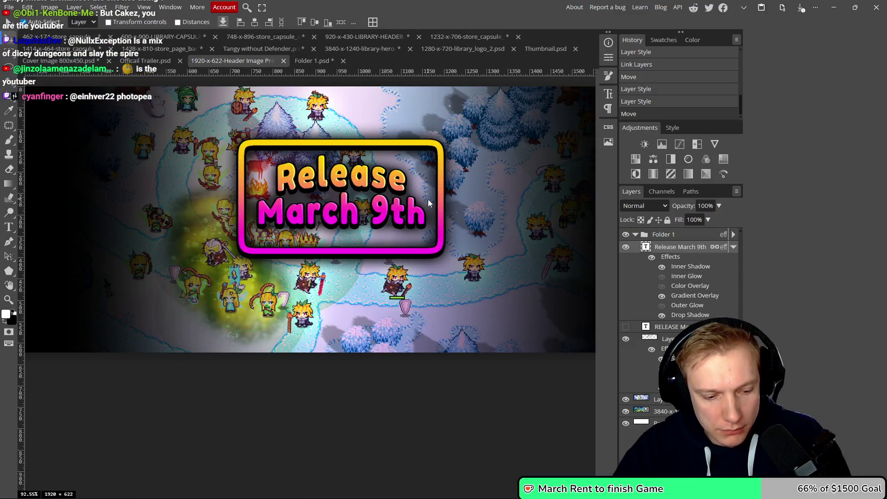
- Re-export the 1920x622 PNG to the Posts folder, replacing the existing Release Announcement file
key(ctrl+alt+shift+s)
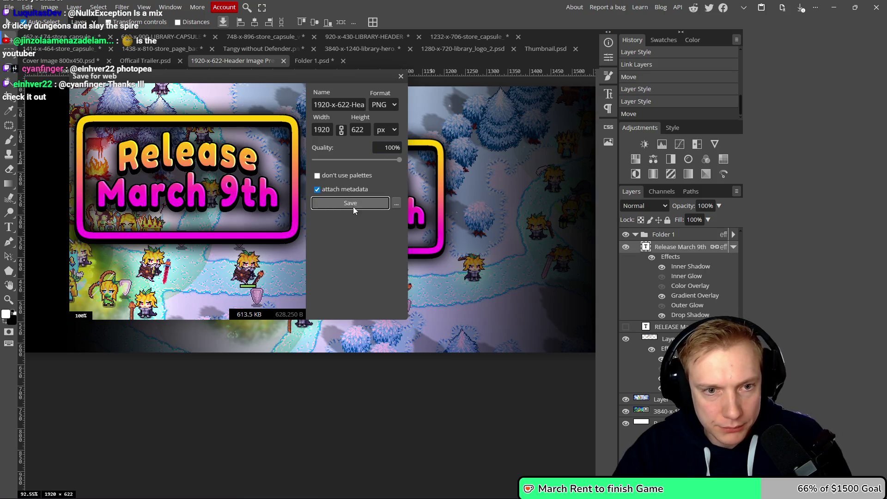
click(350, 203)
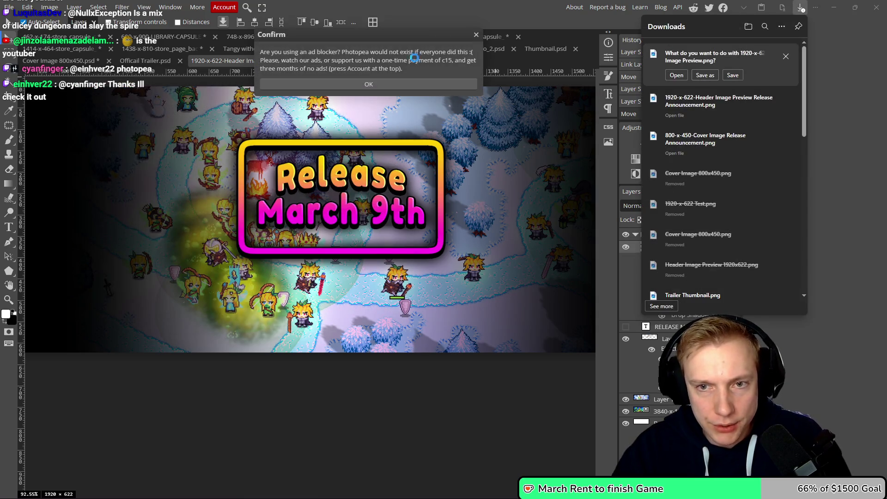
click(705, 75)
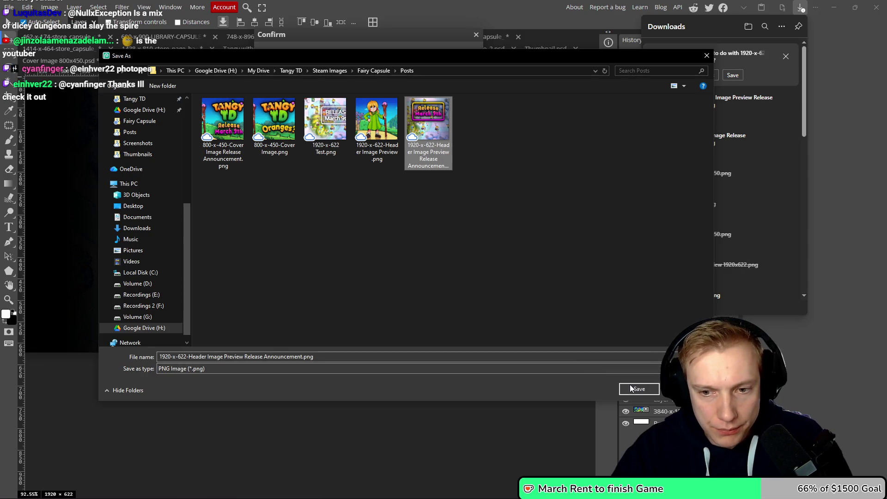
click(639, 388)
click(502, 253)
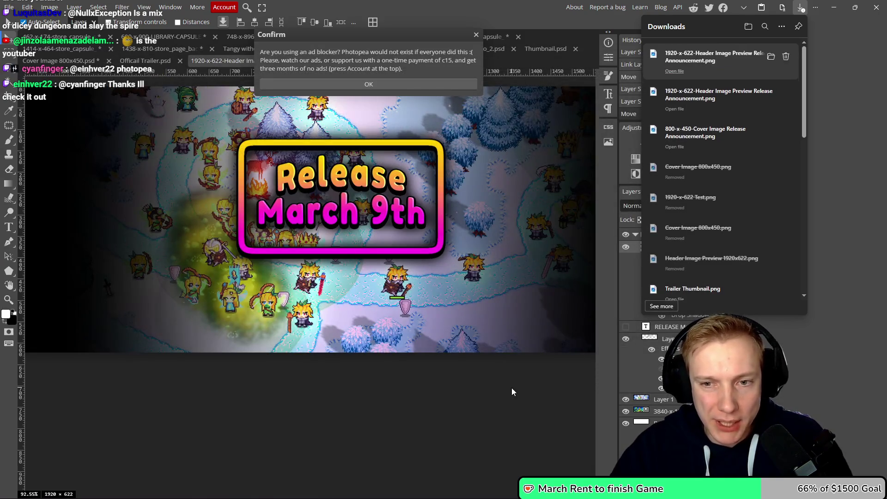
click(511, 387)
drag(526, 384, 516, 359)
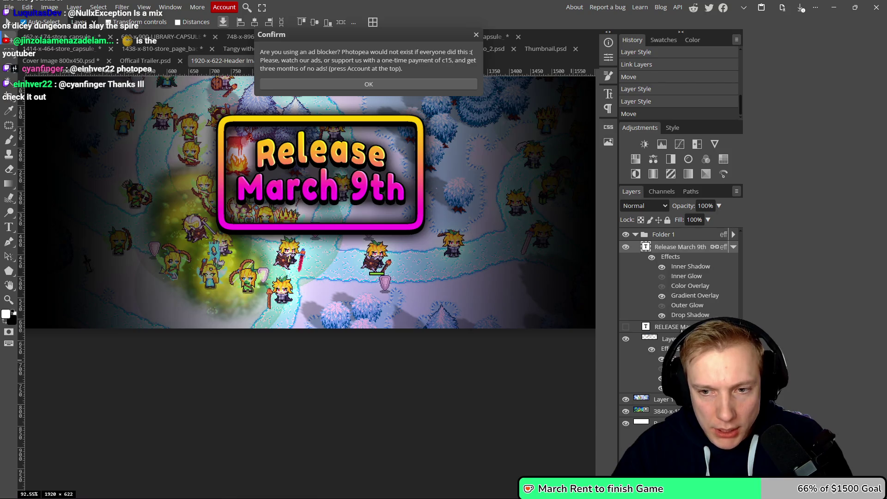
- Recolour the vignette gradient overlay's 15% stop from black to dark grey
double_click(679, 325)
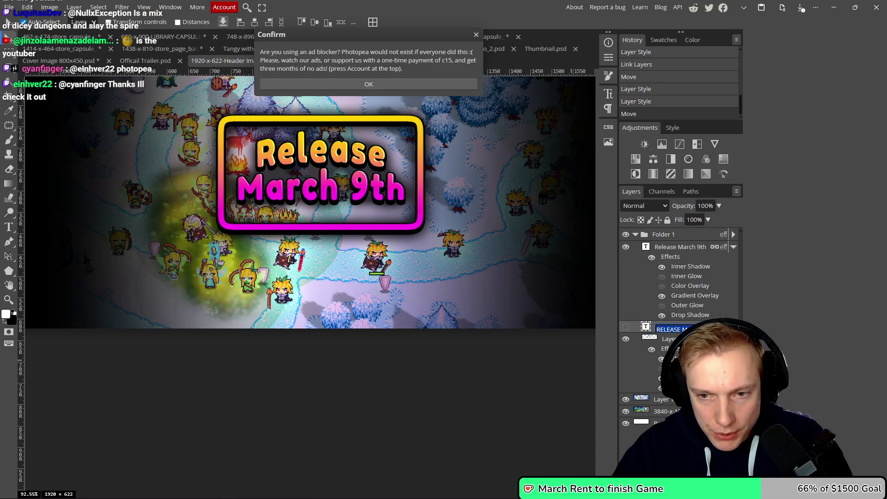
click(672, 340)
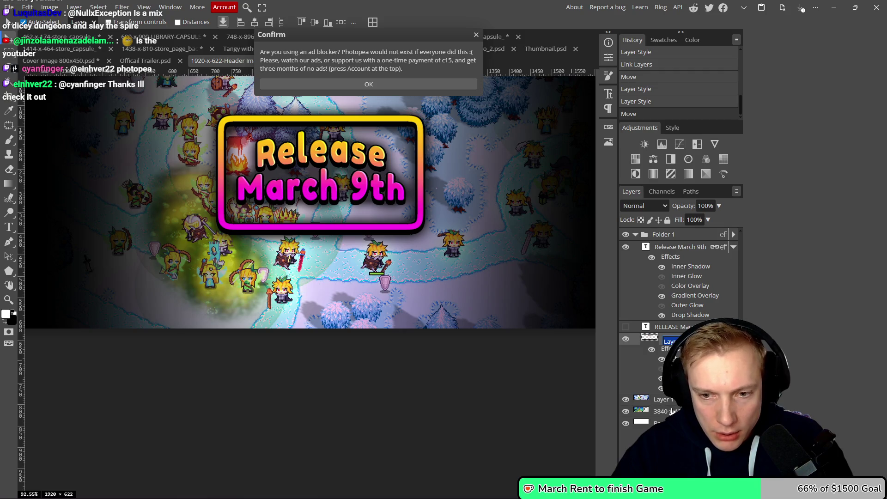
double_click(665, 349)
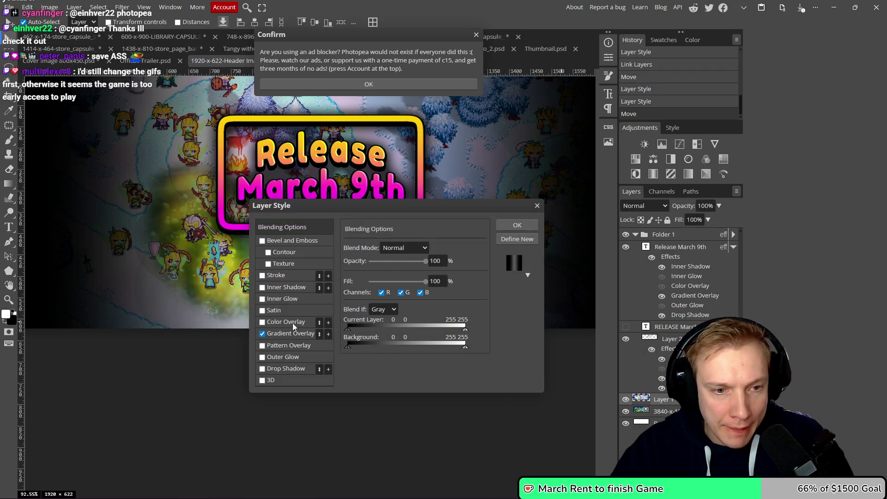
click(303, 330)
click(400, 273)
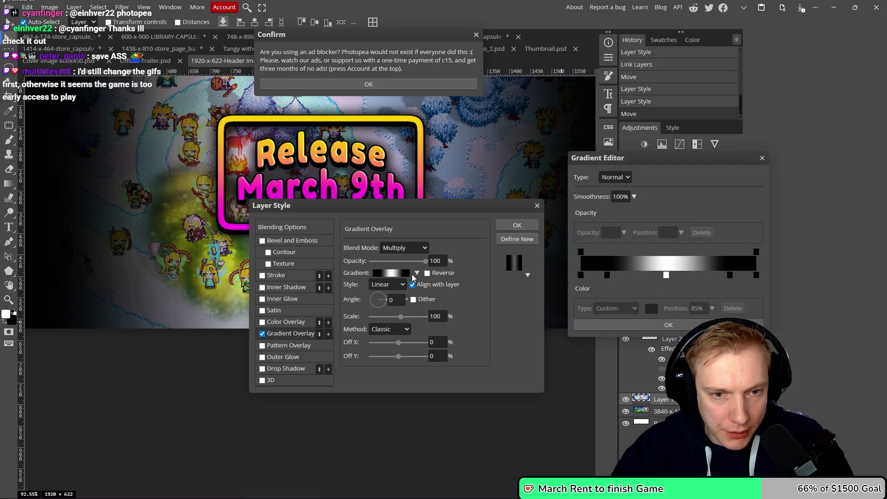
click(606, 275)
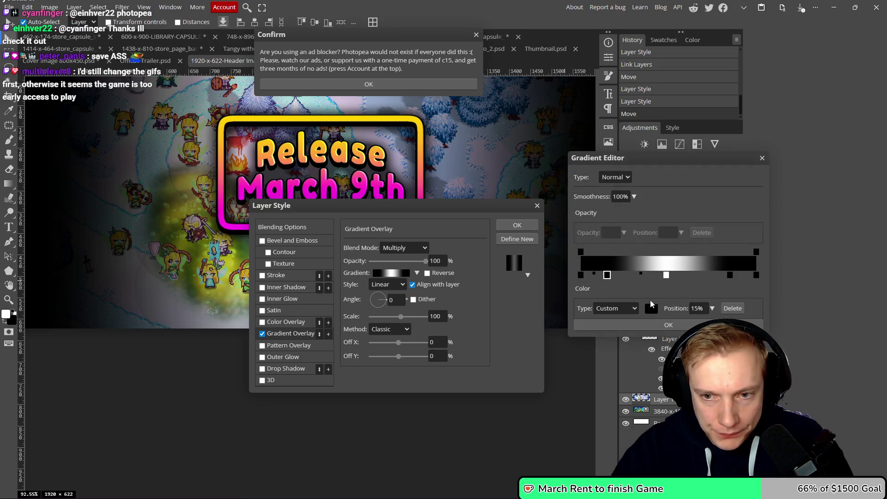
click(651, 309)
drag(479, 286, 471, 277)
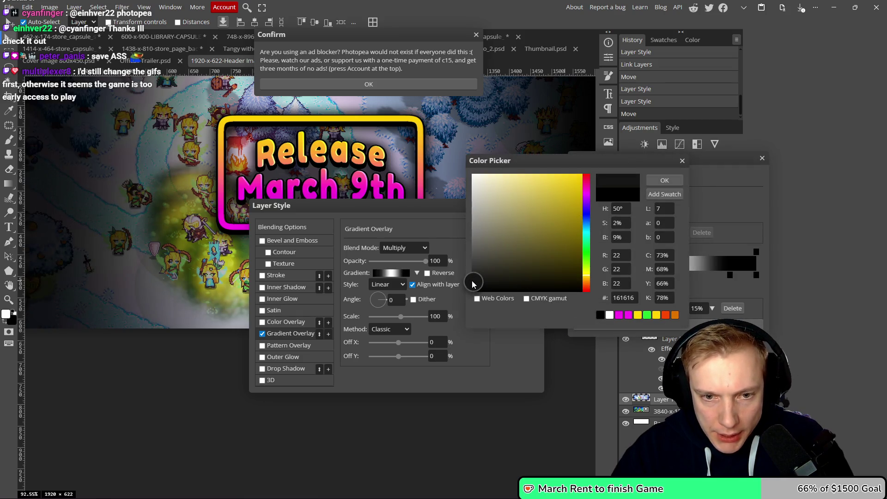
scroll(132, 194, down, 3)
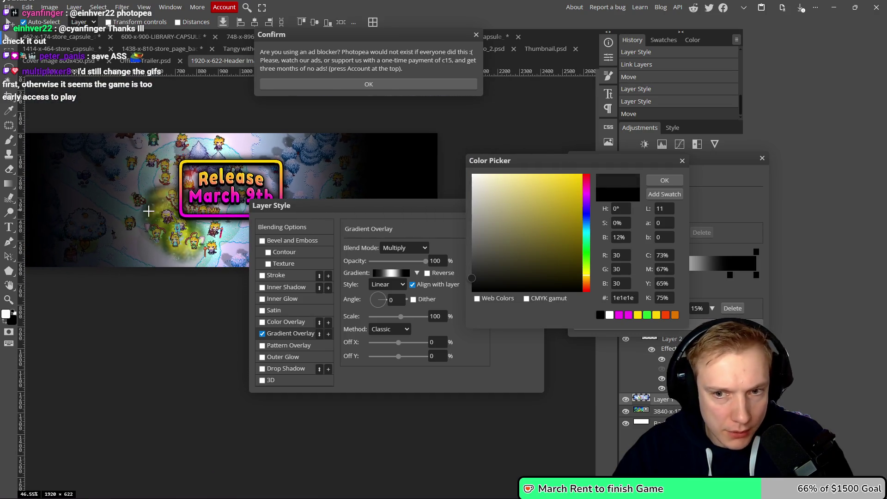
scroll(150, 212, down, 1)
drag(472, 276, 470, 279)
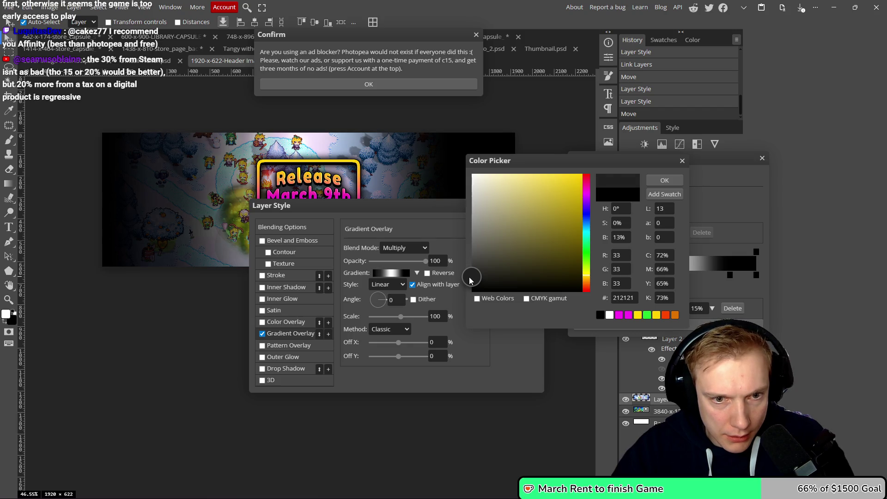
click(661, 180)
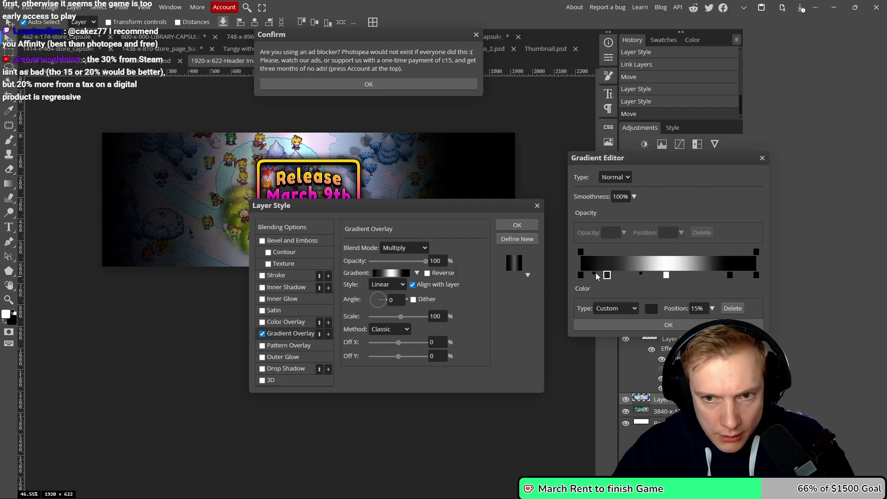
- Shift the midpoint after the 15% stop and keep the 85% stop pure black
drag(594, 275, 600, 274)
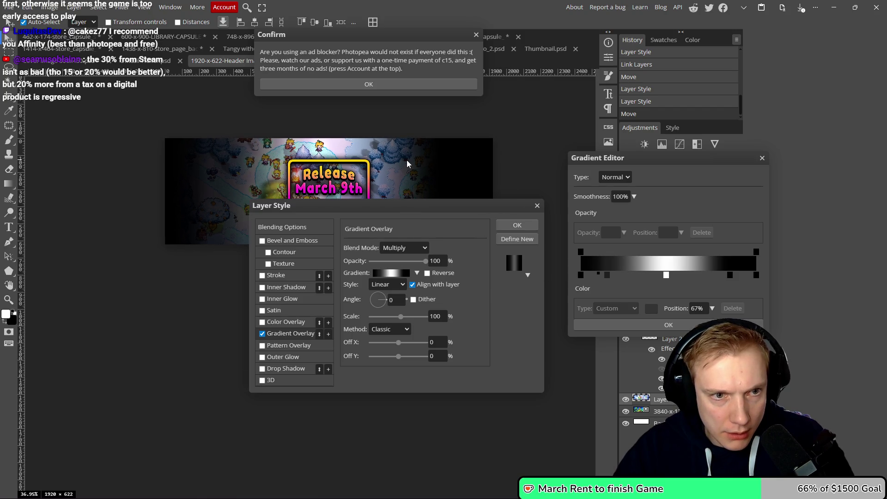
click(606, 275)
click(651, 309)
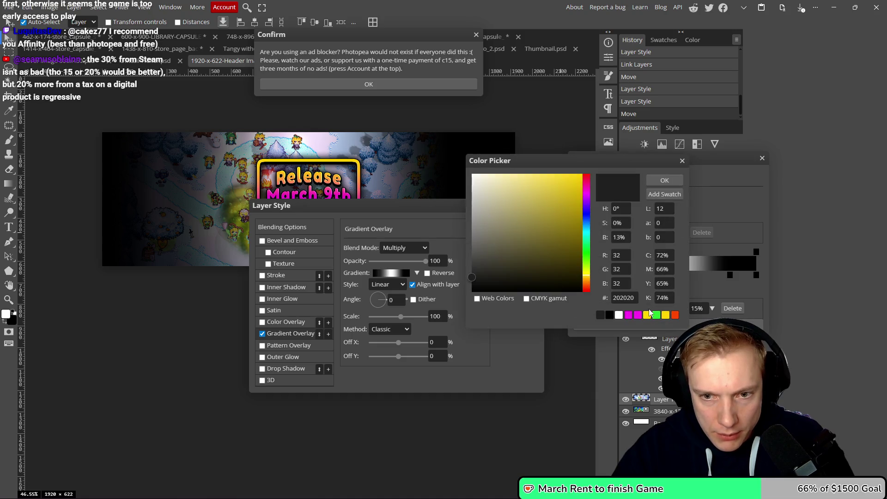
click(682, 161)
click(730, 275)
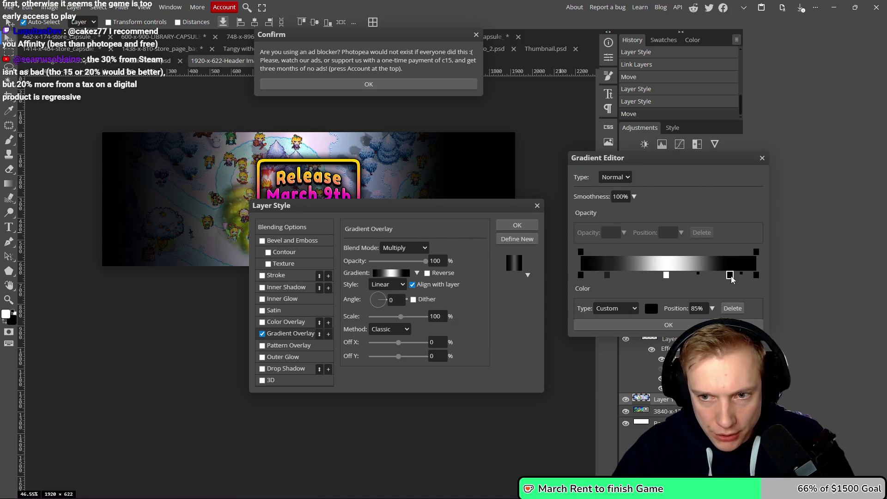
click(743, 274)
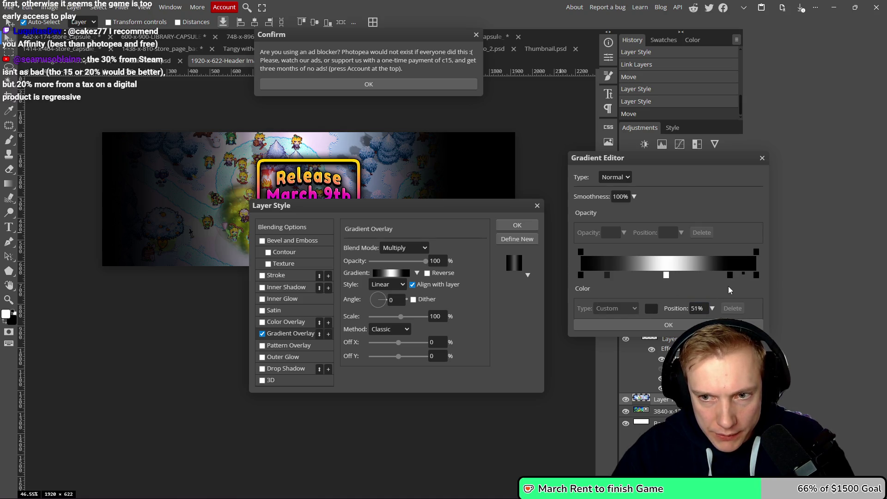
click(730, 276)
click(651, 309)
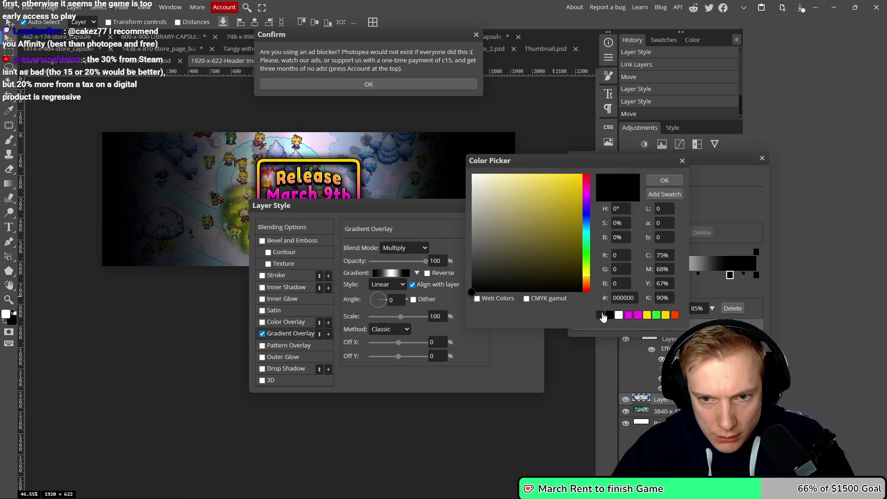
click(664, 180)
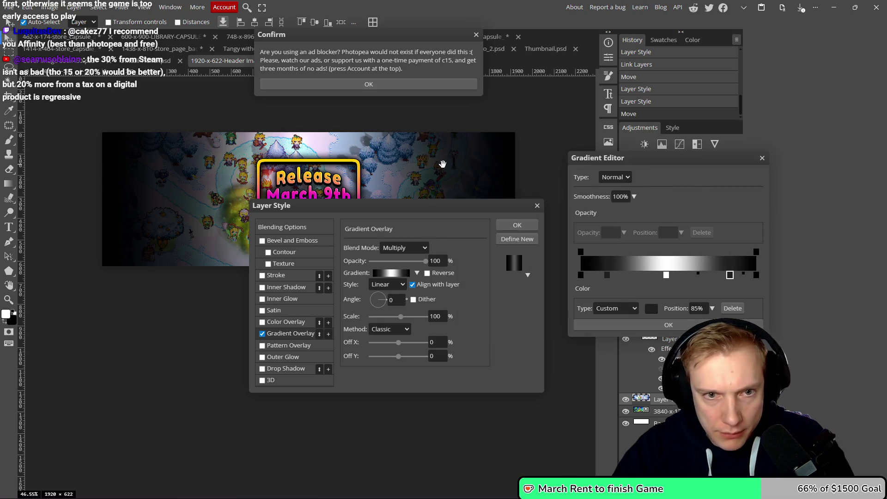
drag(442, 163, 442, 124)
scroll(433, 277, down, 2)
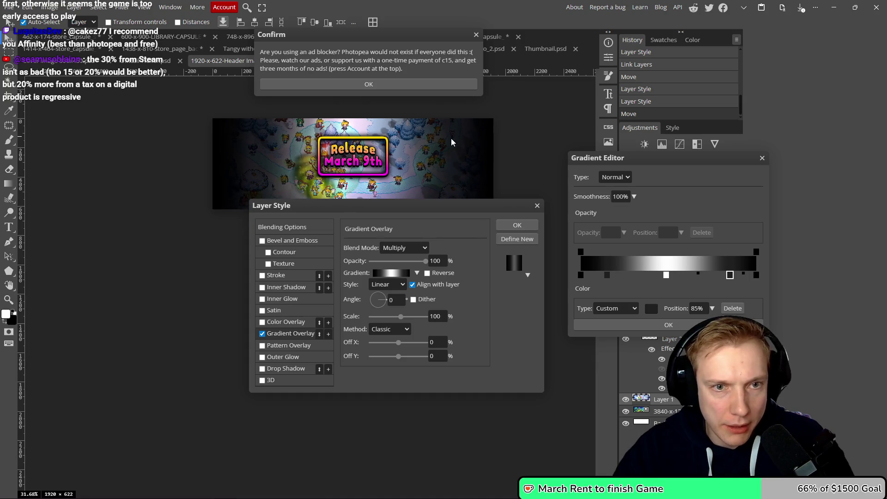
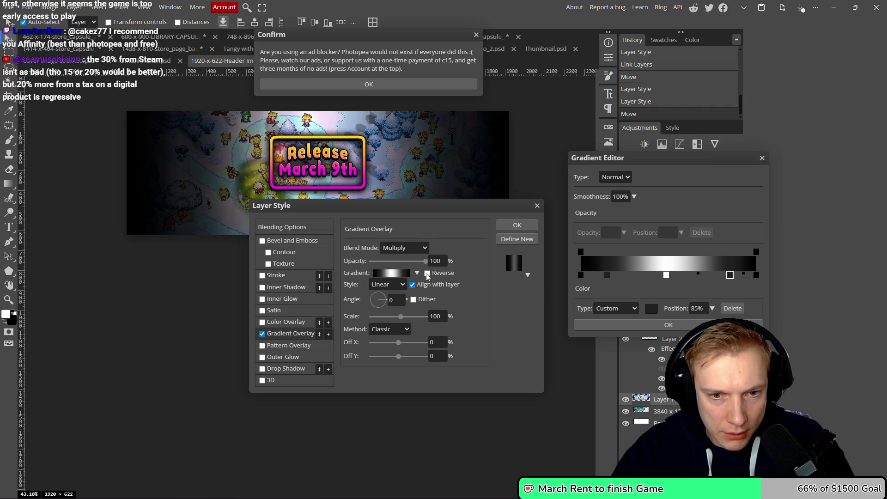
- Accept the gradient, try Radial, then return the title's Gradient Overlay style to Linear
click(666, 325)
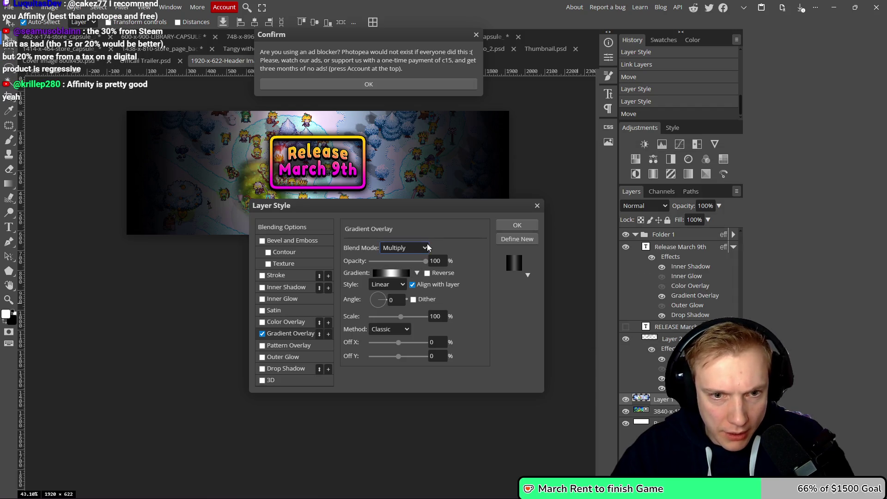
click(402, 285)
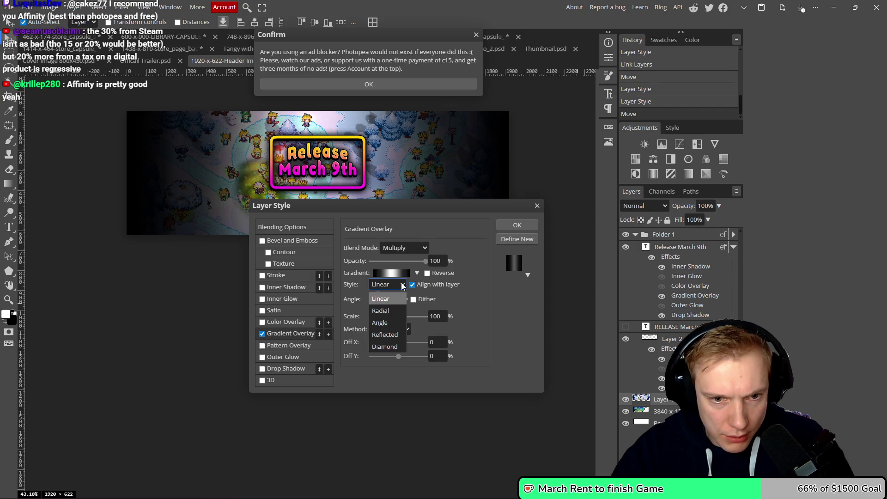
click(386, 310)
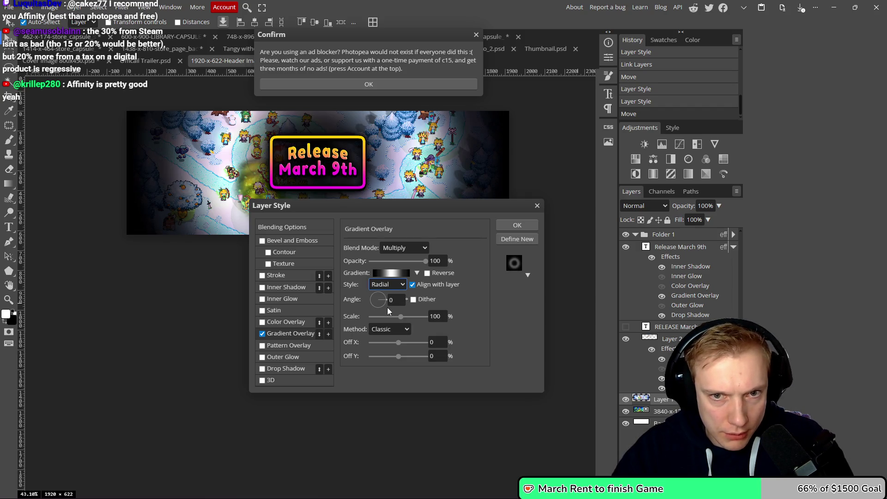
click(402, 283)
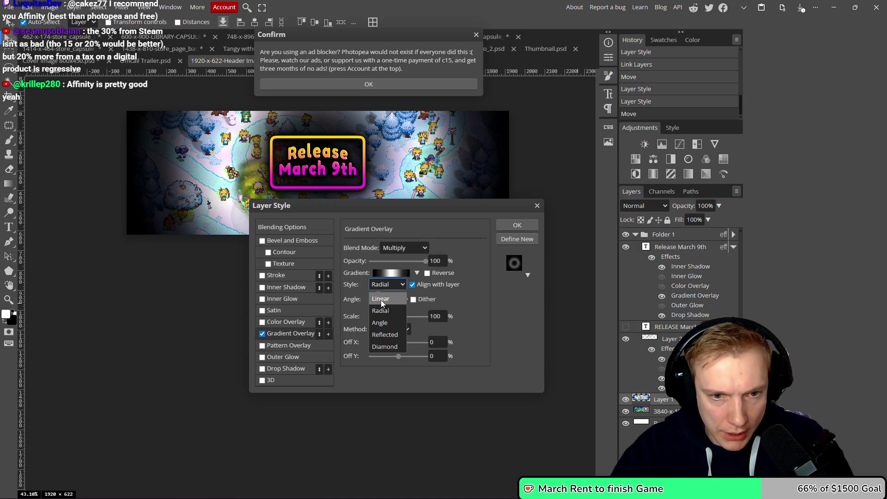
click(381, 300)
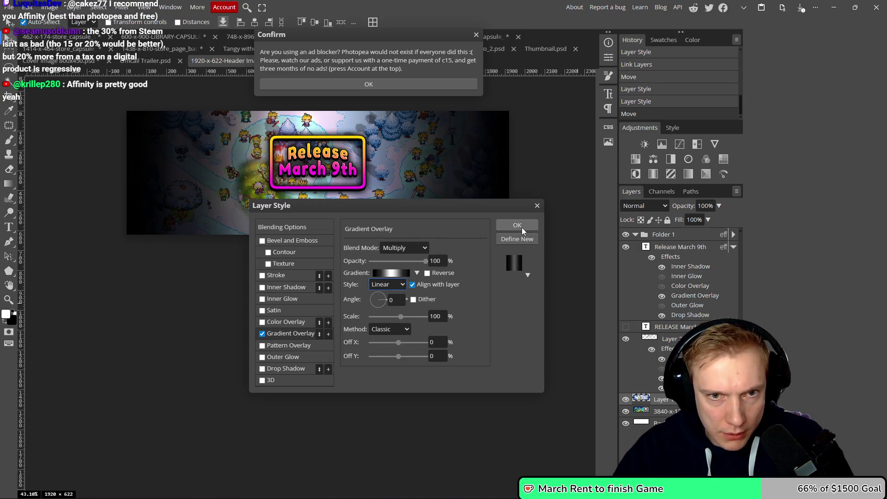
- Commit the Layer Style changes and bring up the image export options
click(517, 225)
scroll(377, 248, down, 1)
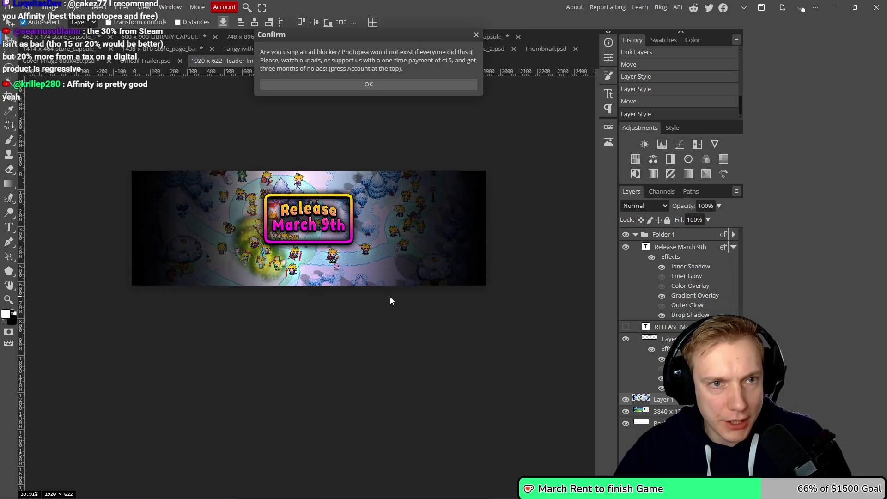
key(ctrl+alt+shift+s)
- Export the header as PNG over '1920-x-622-Header Image Preview Release Announcement.png' in Posts, then dismiss the notices
click(374, 203)
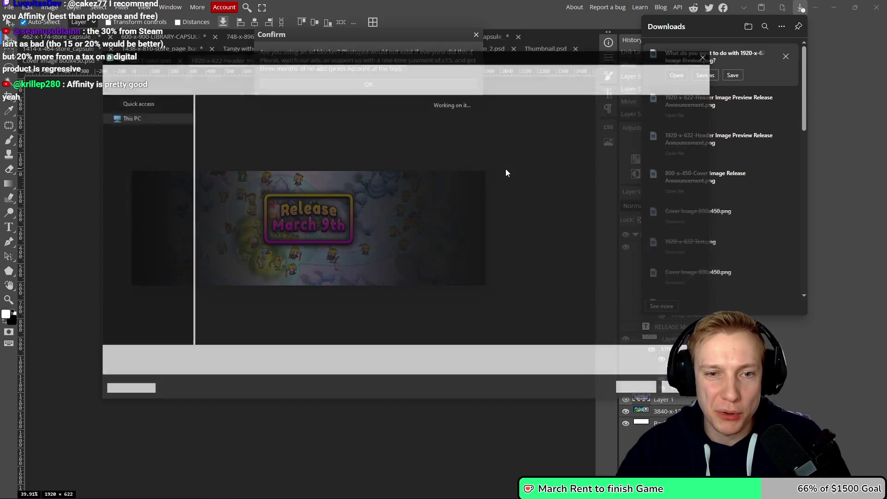
click(430, 122)
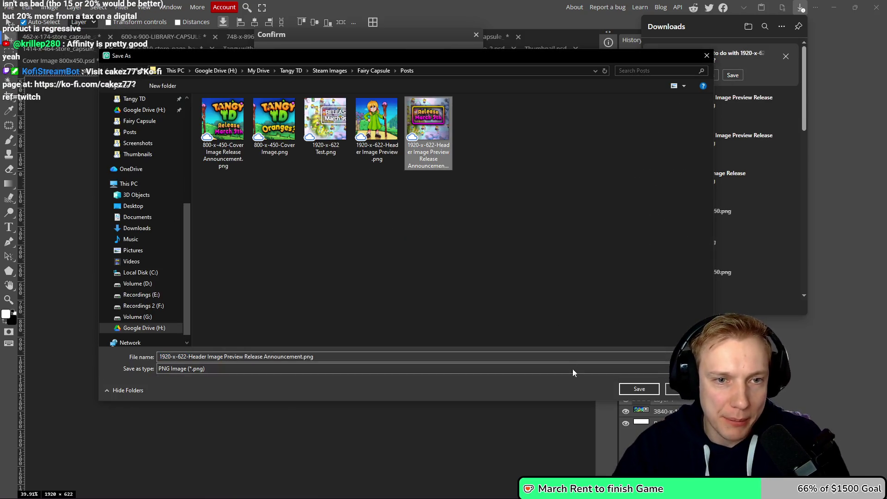
click(630, 393)
click(494, 255)
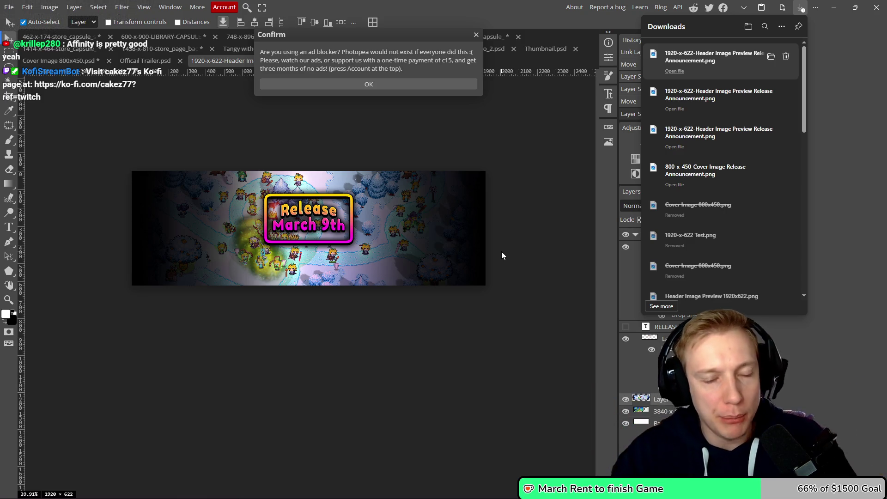
click(845, 159)
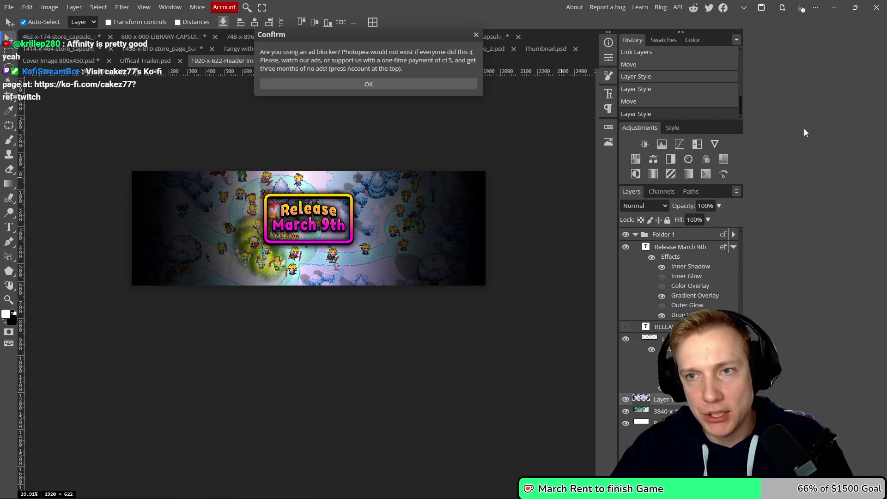
click(476, 36)
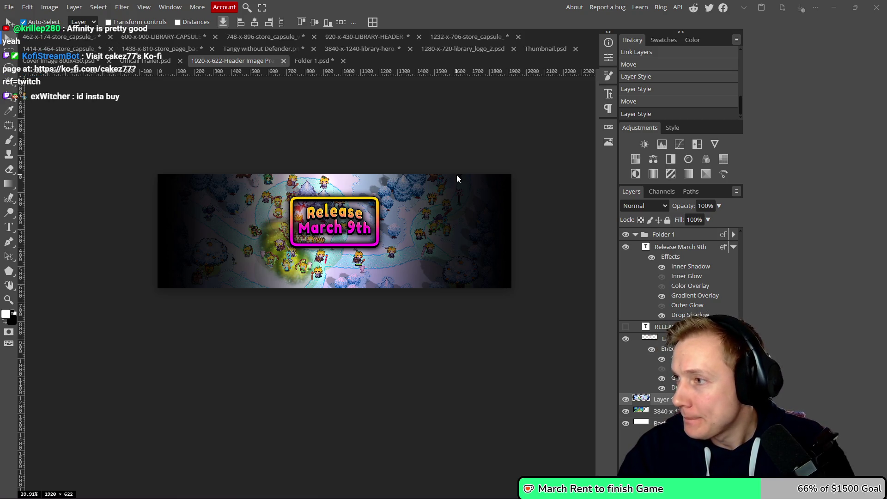
- Switch to Firefox, go to the Tangy TD Events page, and close the duplicate editor tab
key(alt+Tab)
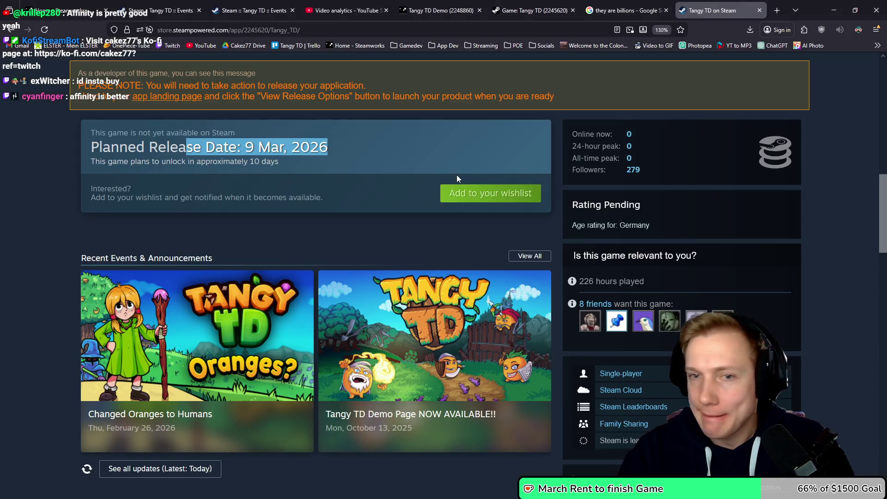
click(184, 16)
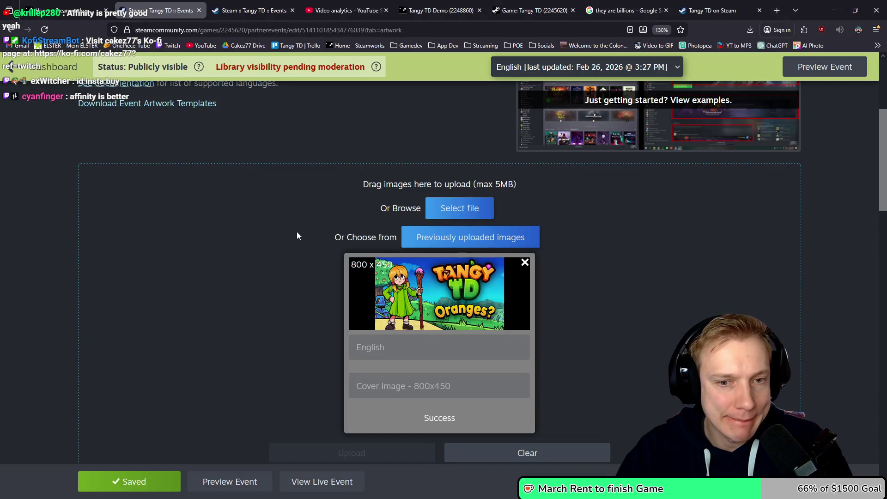
scroll(297, 226, down, 10)
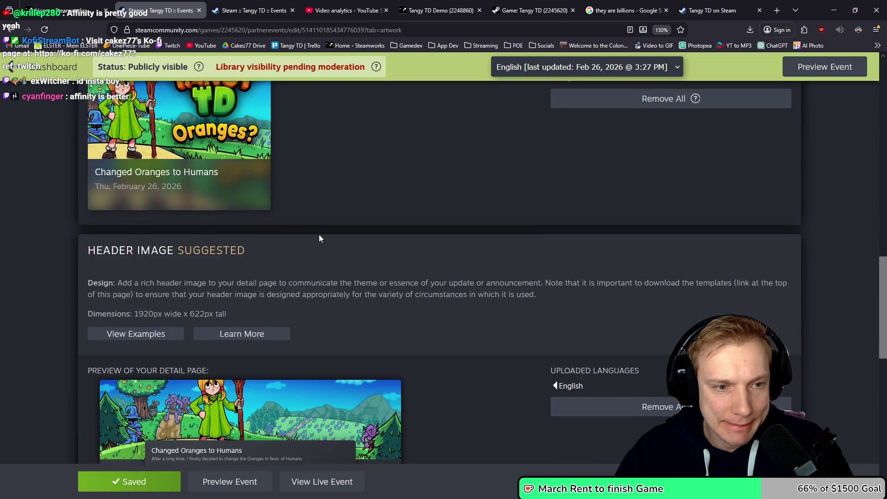
scroll(319, 235, up, 15)
scroll(318, 255, down, 15)
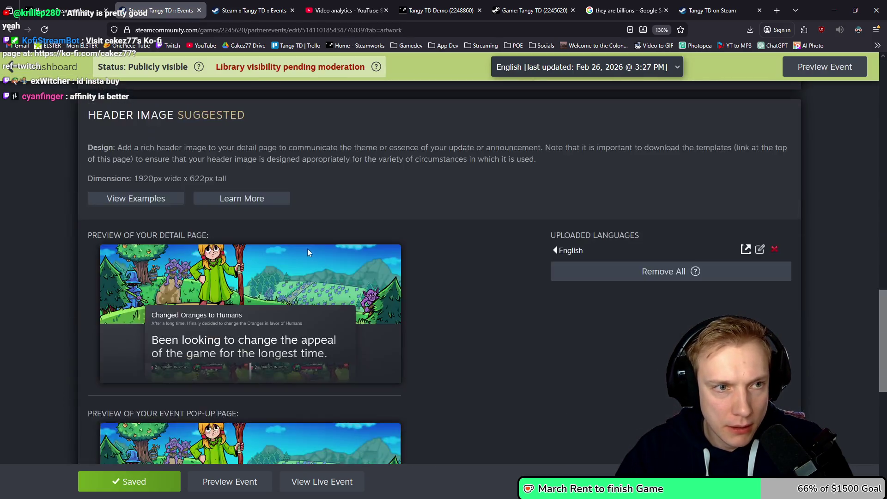
scroll(304, 247, up, 15)
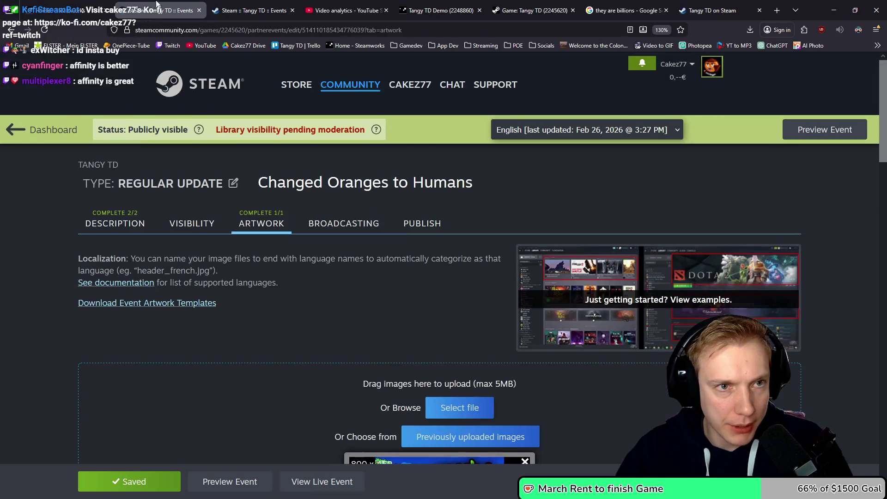
key(ctrl+w)
- Open the 'Tangy TD 1.0 Gameplay Trailer & Release March 9th!' announcement for editing
scroll(301, 202, down, 8)
scroll(369, 216, up, 7)
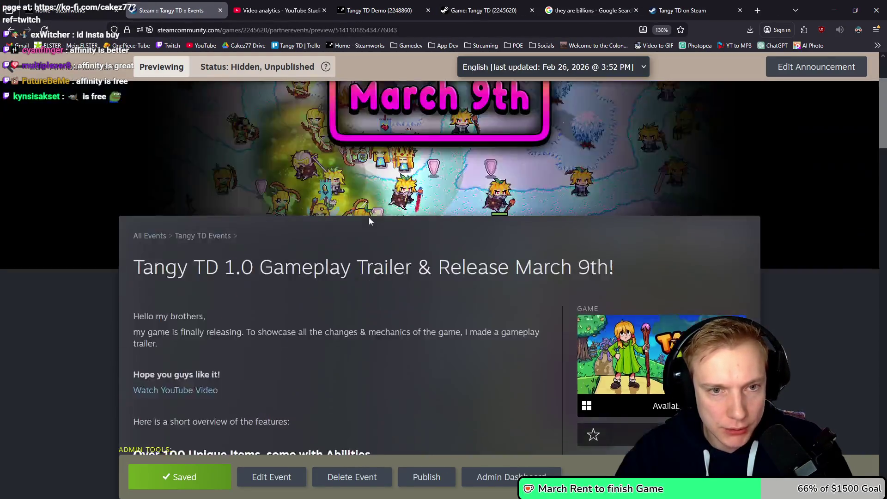
scroll(389, 234, down, 15)
scroll(389, 234, down, 5)
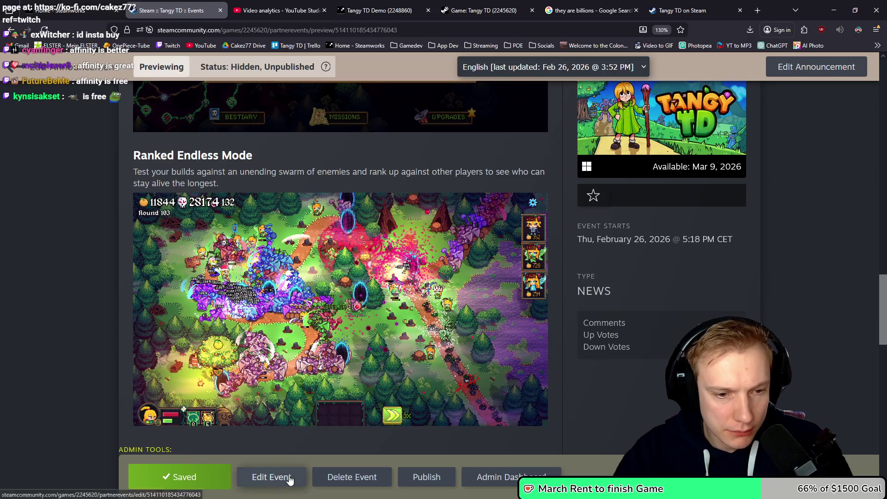
click(284, 478)
scroll(430, 279, up, 6)
scroll(413, 284, up, 10)
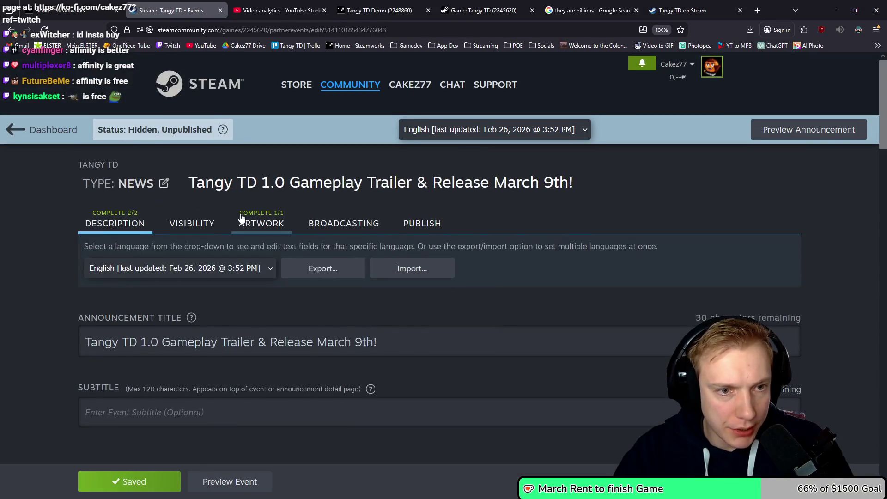
- Upload the new 1920x622 Release March 9th PNG as the announcement's header artwork
click(291, 227)
scroll(294, 230, down, 5)
click(459, 209)
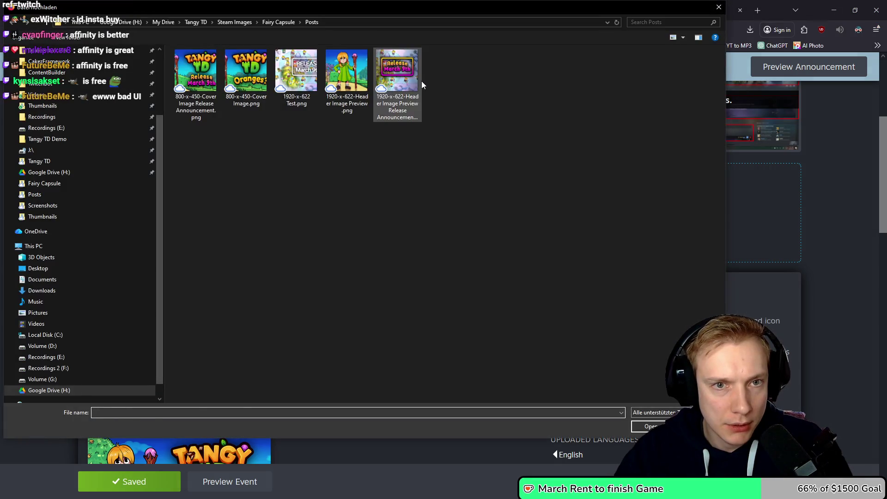
double_click(421, 81)
scroll(551, 231, down, 3)
click(365, 318)
- Check the header previews and save the event changes
scroll(579, 257, down, 4)
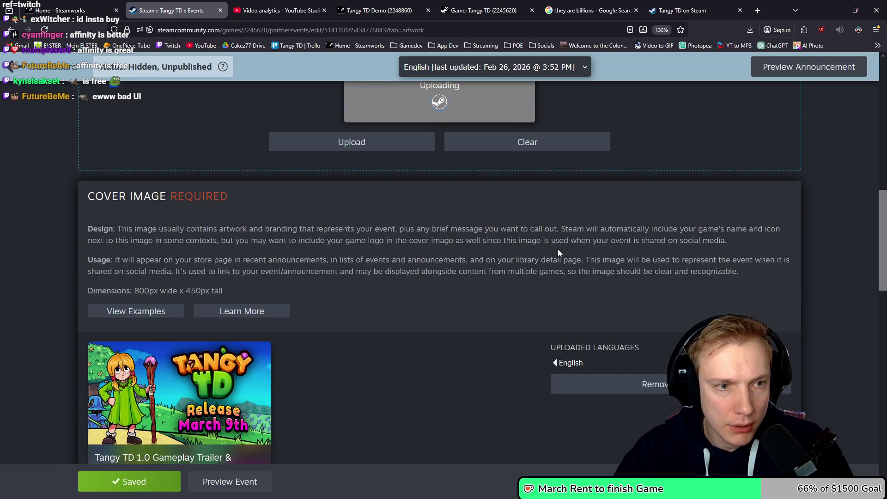
scroll(403, 231, up, 4)
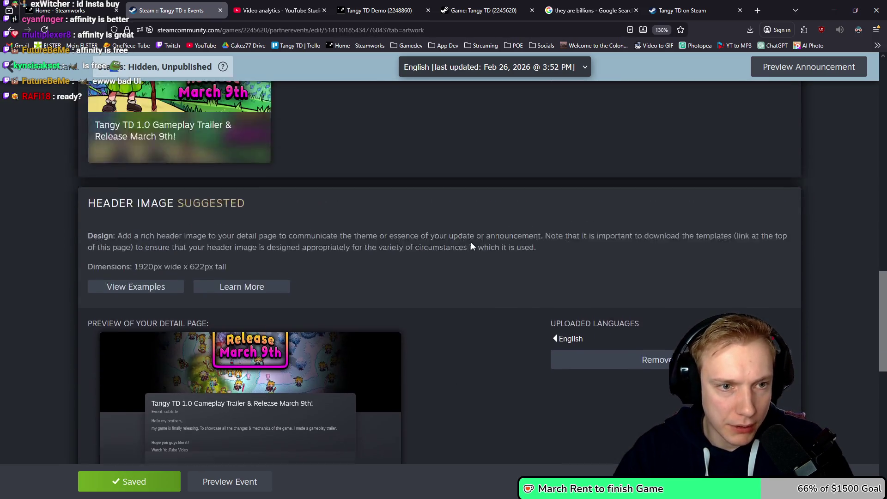
scroll(368, 263, down, 8)
scroll(455, 234, up, 3)
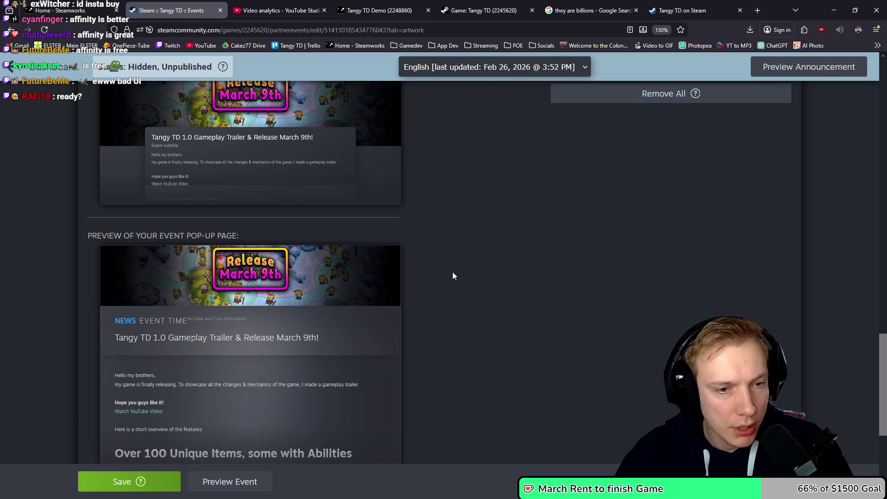
scroll(453, 272, down, 3)
scroll(450, 269, up, 3)
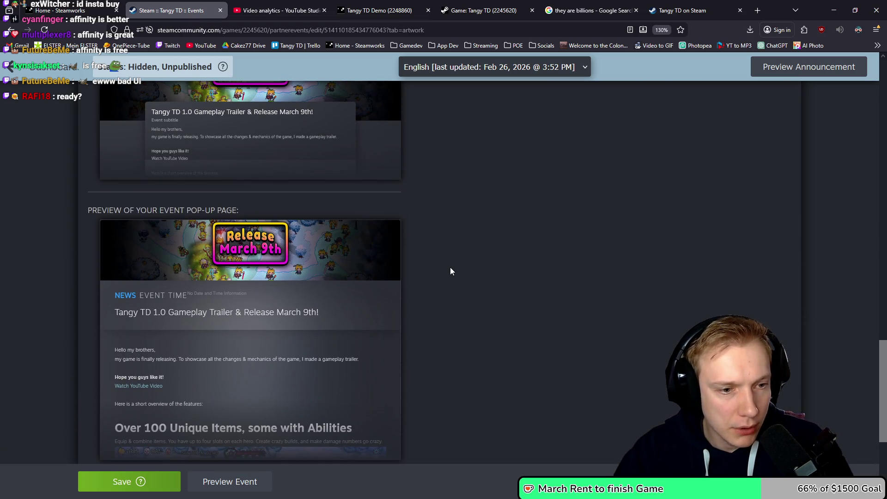
scroll(451, 267, down, 5)
click(140, 481)
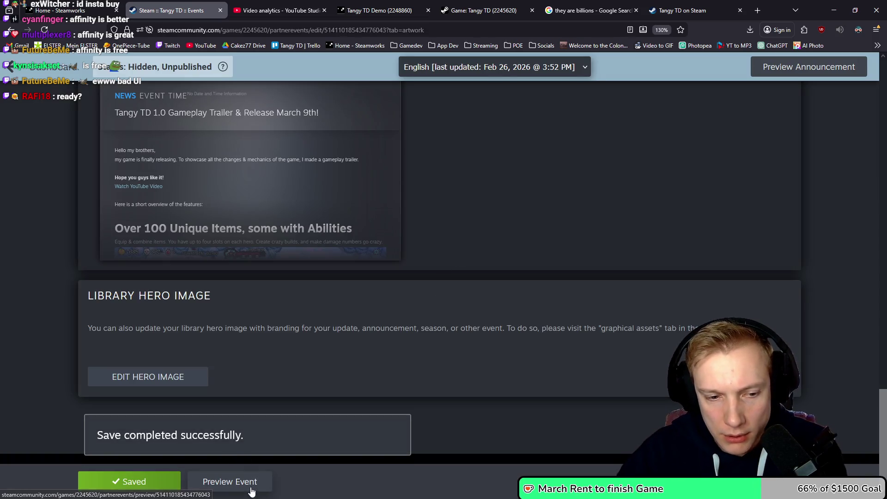
- Preview the saved announcement and scroll through its trailer text and feature overview
click(250, 482)
scroll(507, 266, down, 3)
scroll(507, 265, down, 3)
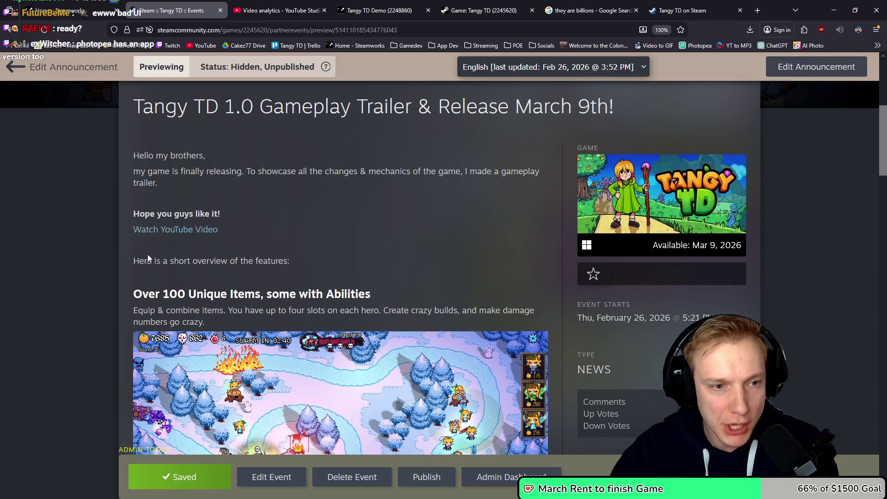
scroll(362, 260, down, 1)
scroll(362, 260, down, 2)
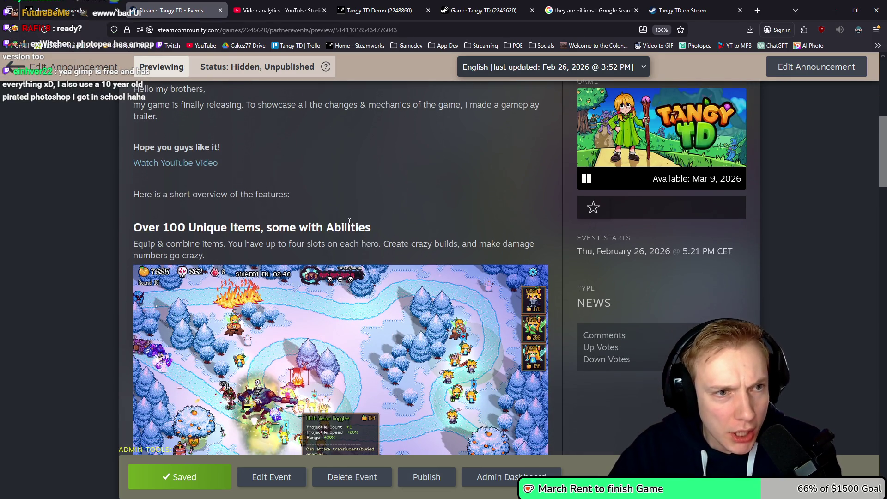